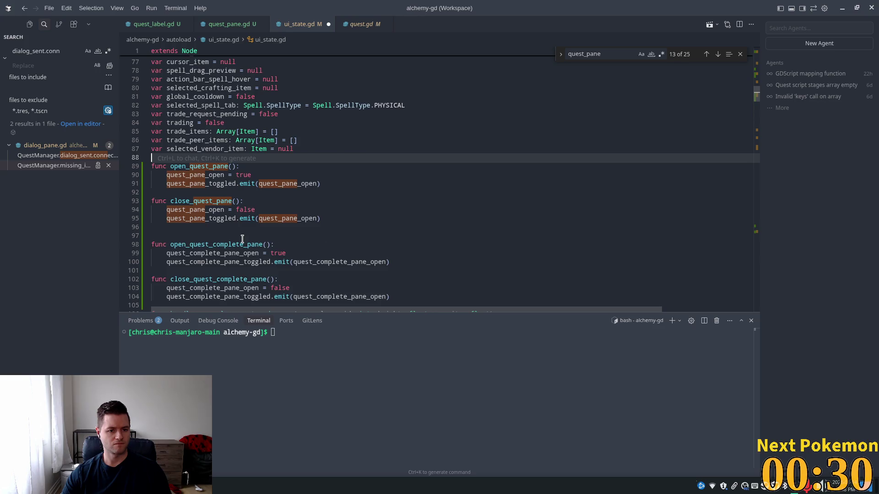
Delete the stray blank line 97 after close_quest_pane in ui_state.gd
{"action": "left_click", "coordinate": [462, 191]}
{"action": "left_click", "coordinate": [166, 231]}
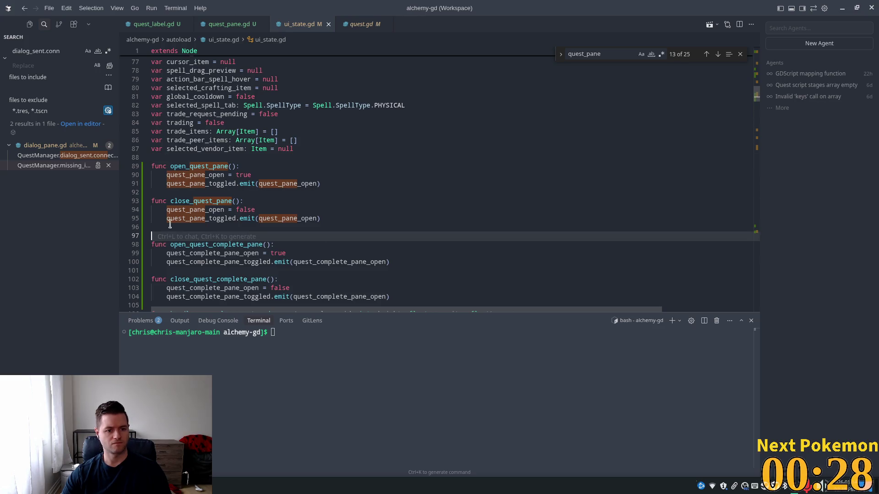
{"action": "key", "text": "BackSpace"}
{"action": "left_click", "coordinate": [449, 175]}
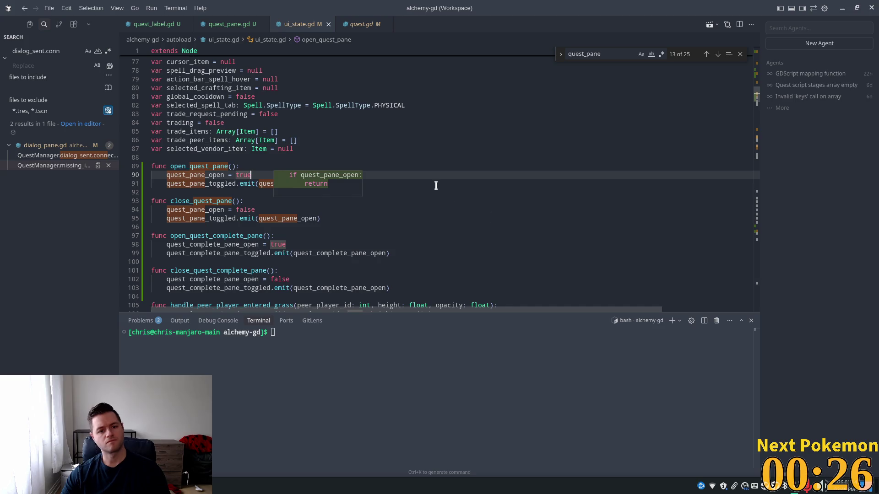
{"action": "left_click", "coordinate": [436, 185]}
{"action": "left_click", "coordinate": [440, 158]}
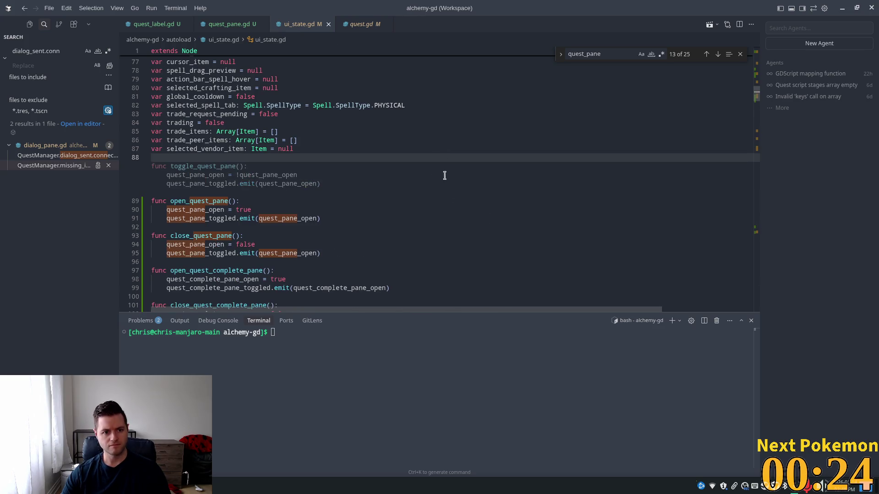
{"action": "left_click", "coordinate": [423, 120]}
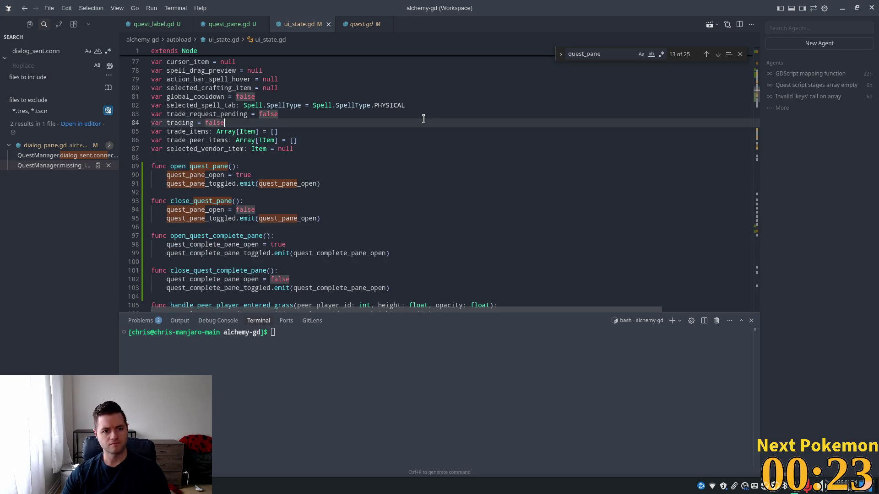
Close the quest_pane search and return to the Godot editor
{"action": "left_click", "coordinate": [740, 54]}
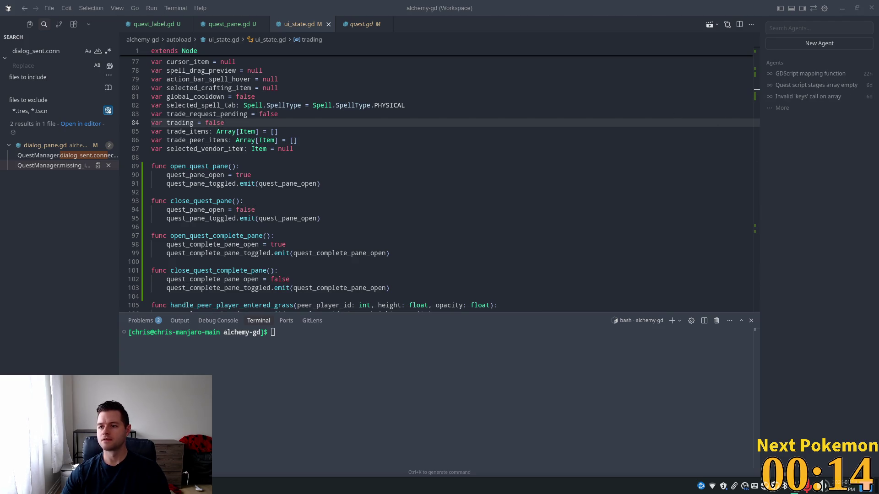
{"action": "left_click", "coordinate": [530, 72]}
{"action": "key", "text": "alt+Tab"}
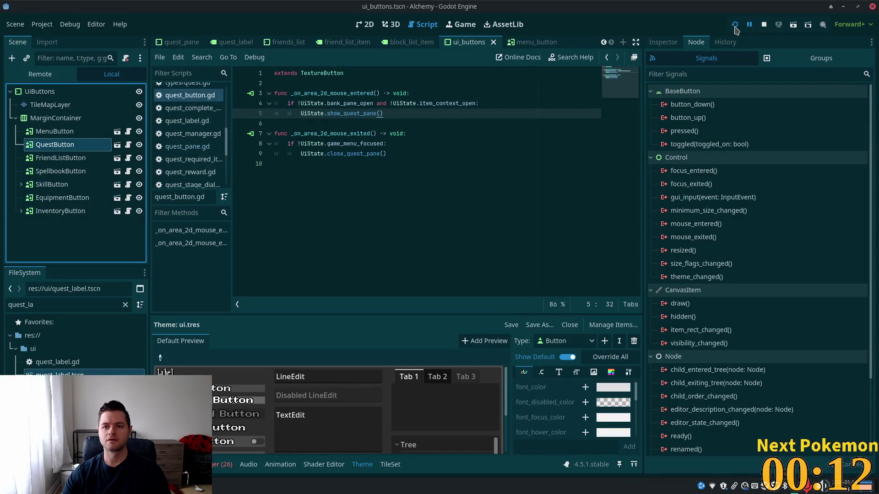
Run the project until the debugger breaks on quest_pane.gd line 15
{"action": "left_click", "coordinate": [734, 25]}
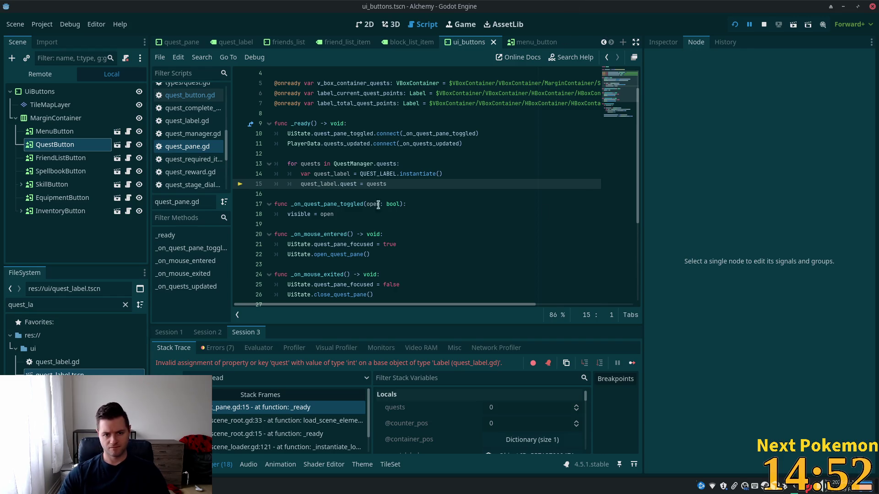
Change line 15 of quest_pane.gd to assign QuestManager.quests[quest], then save
{"action": "left_click", "coordinate": [420, 175]}
{"action": "left_click", "coordinate": [409, 184]}
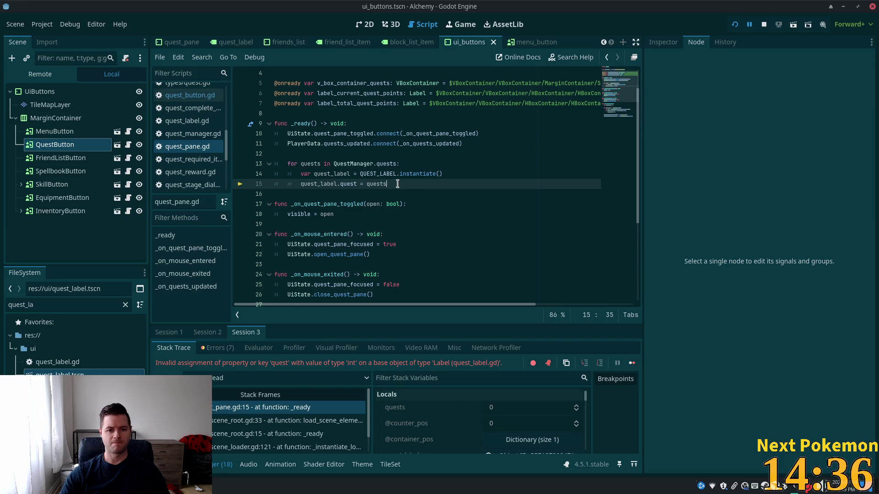
{"action": "left_click", "coordinate": [396, 164]}
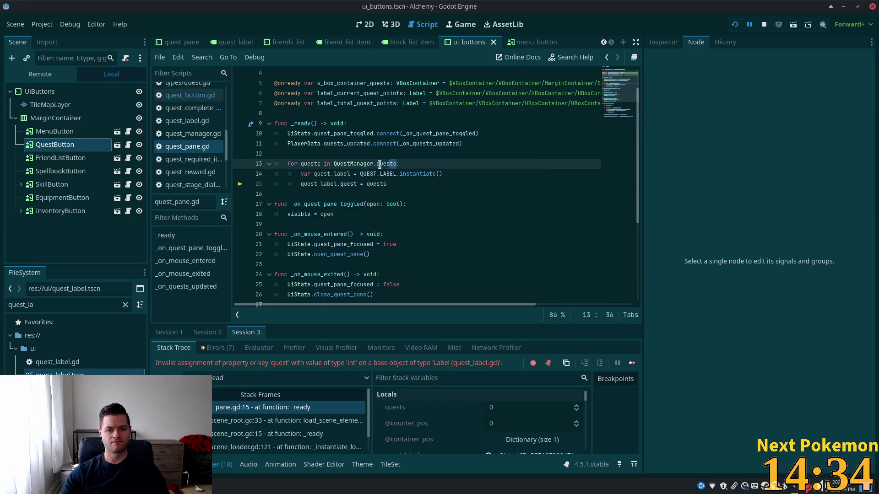
{"action": "left_click", "coordinate": [380, 183]}
{"action": "double_click", "coordinate": [380, 184]}
{"action": "type", "text": "QuestManager.quests["}
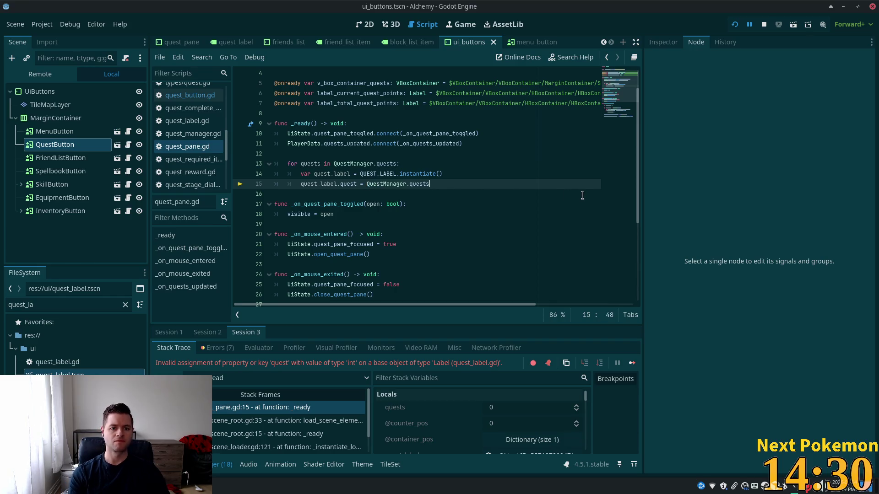
{"action": "type", "text": "quests"}
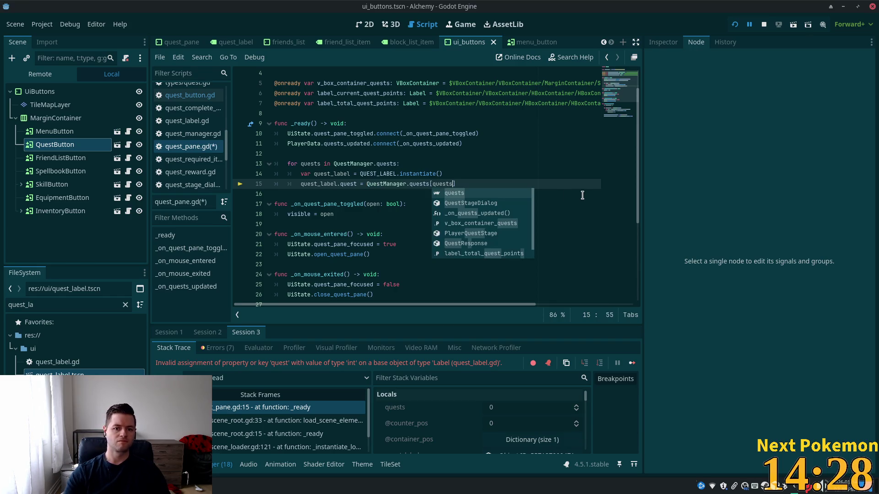
{"action": "left_click", "coordinate": [476, 151]}
{"action": "key", "text": "ctrl+s"}
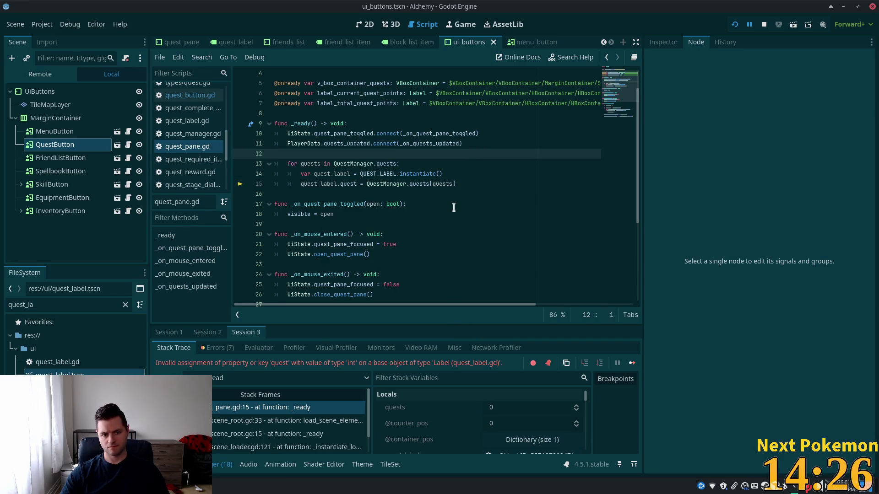
Rename the line 13 loop variable quests to quest, match the line 15 index, and save
{"action": "left_click", "coordinate": [433, 174]}
{"action": "scroll", "coordinate": [359, 184], "scroll_direction": "up", "scroll_amount": 1}
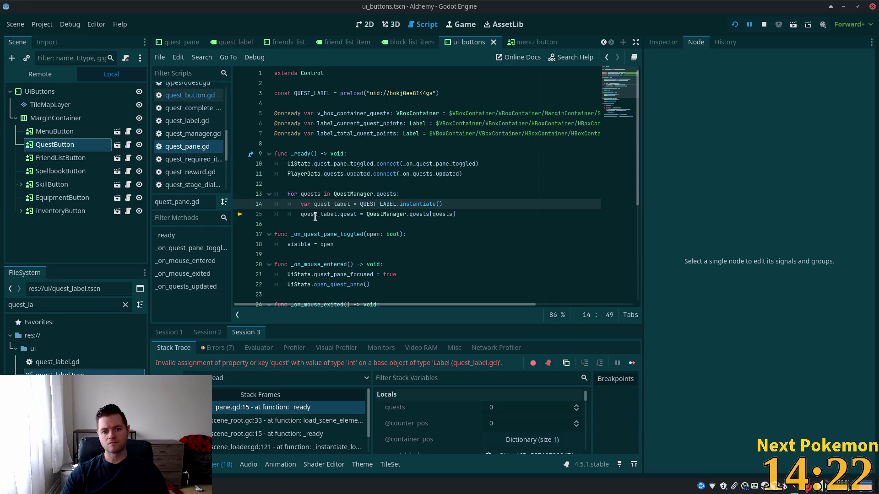
{"action": "left_click", "coordinate": [321, 194]}
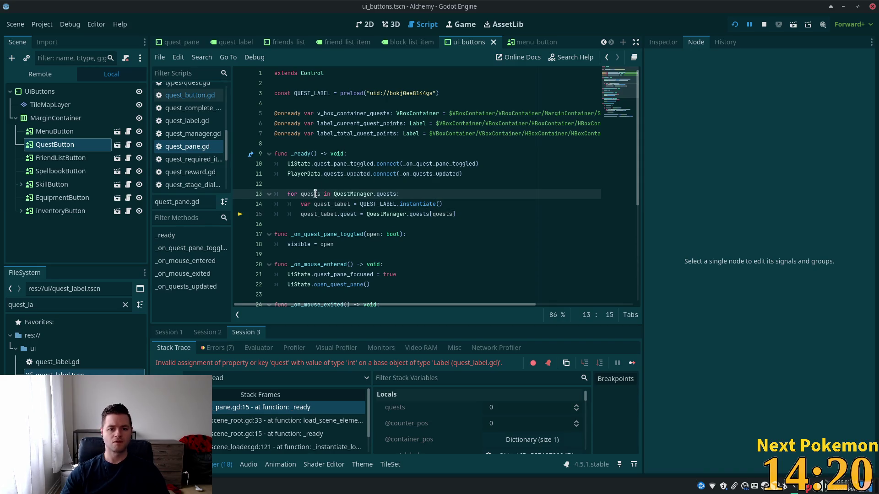
{"action": "double_click", "coordinate": [312, 194]}
{"action": "left_click", "coordinate": [322, 194]}
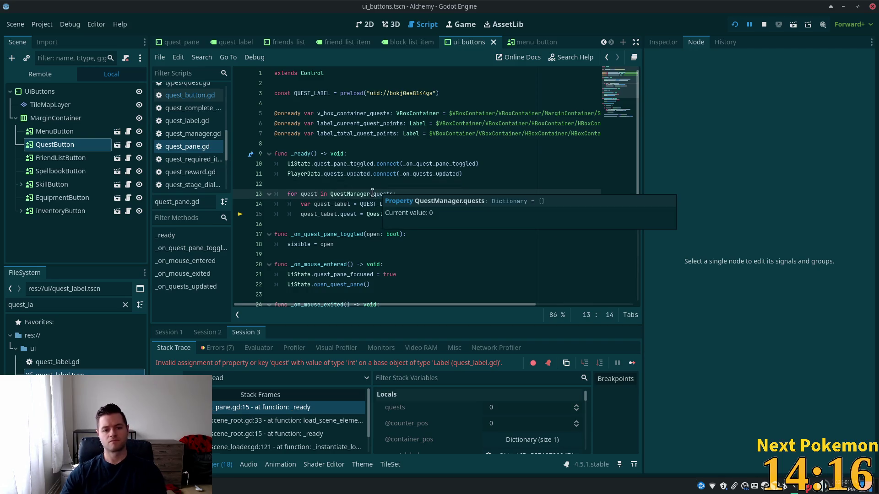
{"action": "left_click", "coordinate": [286, 165]}
{"action": "left_click", "coordinate": [322, 194]}
{"action": "key", "text": "BackSpace"}
{"action": "left_click", "coordinate": [452, 214]}
{"action": "key", "text": "BackSpace"}
{"action": "left_click", "coordinate": [447, 194]}
{"action": "key", "text": "ctrl+s"}
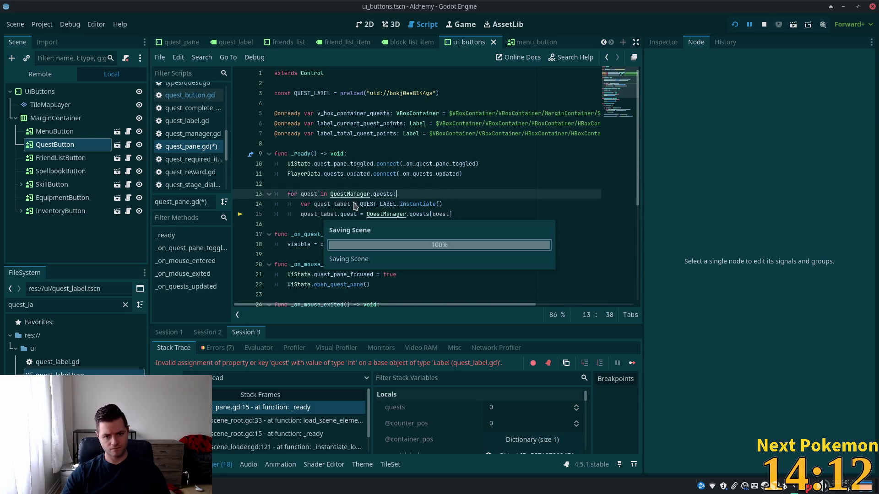
{"action": "left_click", "coordinate": [354, 204]}
{"action": "left_click", "coordinate": [735, 26]}
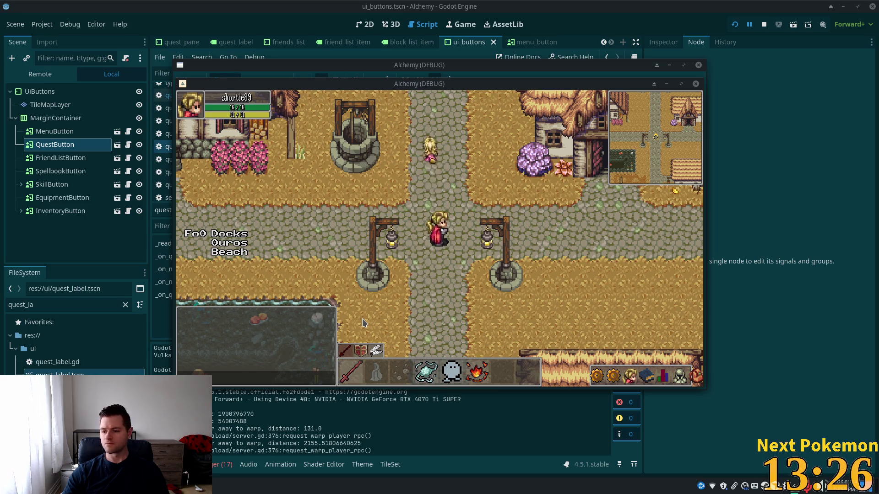
Move the game windows aside to reveal the show_quest_pane error at quest_button.gd line 5
{"action": "left_click", "coordinate": [438, 223]}
{"action": "mouse_move", "coordinate": [376, 85]}
{"action": "left_mouse_down"}
{"action": "mouse_move", "coordinate": [435, 93]}
{"action": "mouse_move", "coordinate": [557, 140]}
{"action": "left_mouse_up"}
{"action": "left_click", "coordinate": [250, 197]}
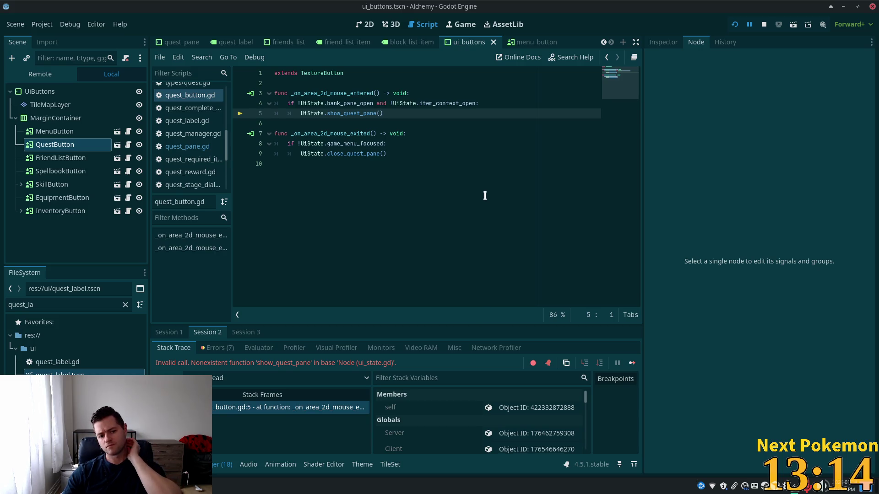
{"action": "left_click", "coordinate": [316, 115]}
{"action": "left_click", "coordinate": [316, 114], "text": "ctrl"}
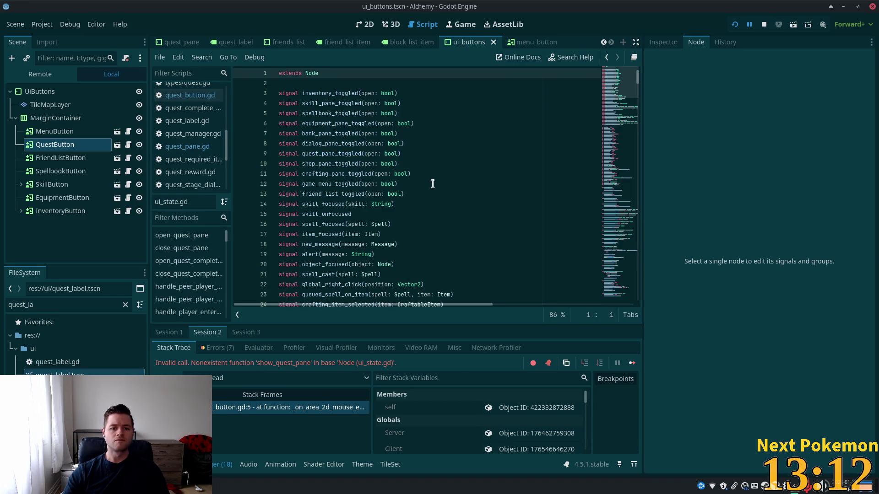
{"action": "scroll", "coordinate": [614, 106], "scroll_direction": "down", "scroll_amount": 20}
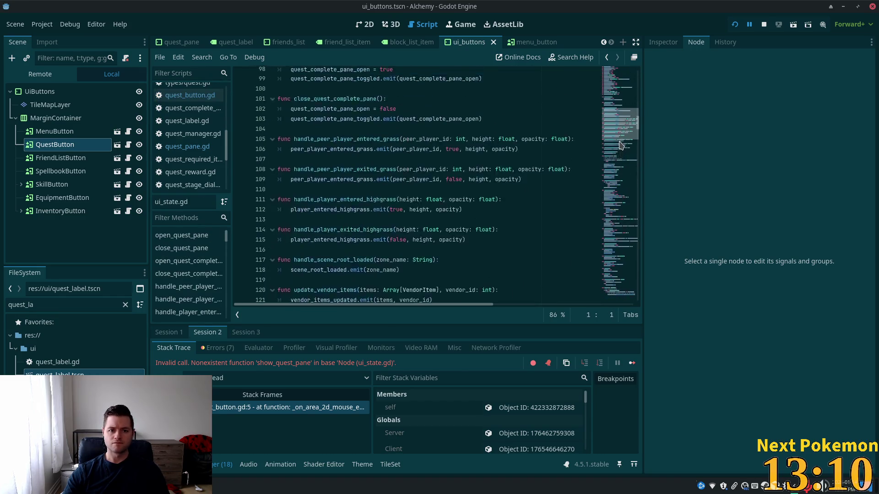
{"action": "scroll", "coordinate": [621, 133], "scroll_direction": "down", "scroll_amount": 6}
{"action": "scroll", "coordinate": [623, 136], "scroll_direction": "up", "scroll_amount": 3}
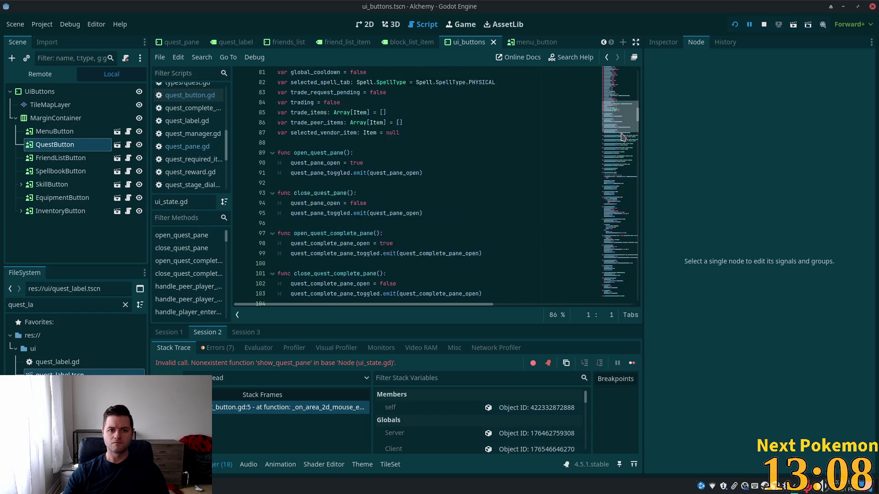
{"action": "scroll", "coordinate": [423, 210], "scroll_direction": "down", "scroll_amount": 2}
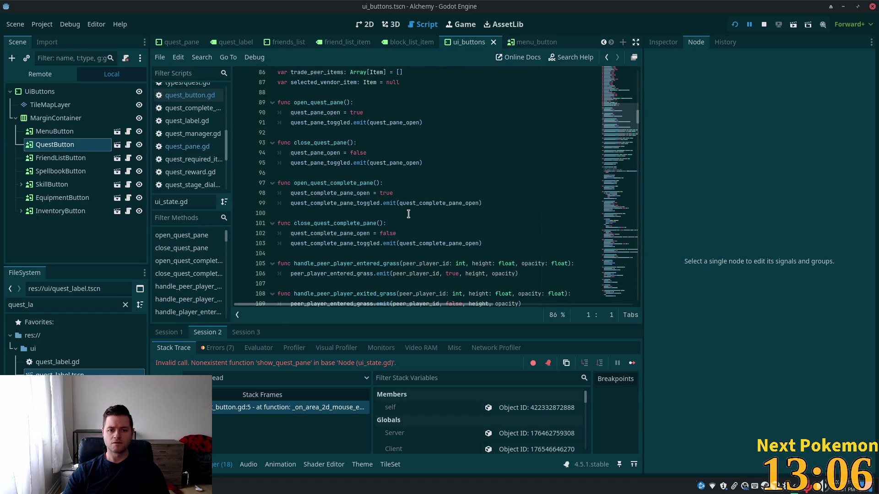
{"action": "scroll", "coordinate": [391, 221], "scroll_direction": "down", "scroll_amount": 9}
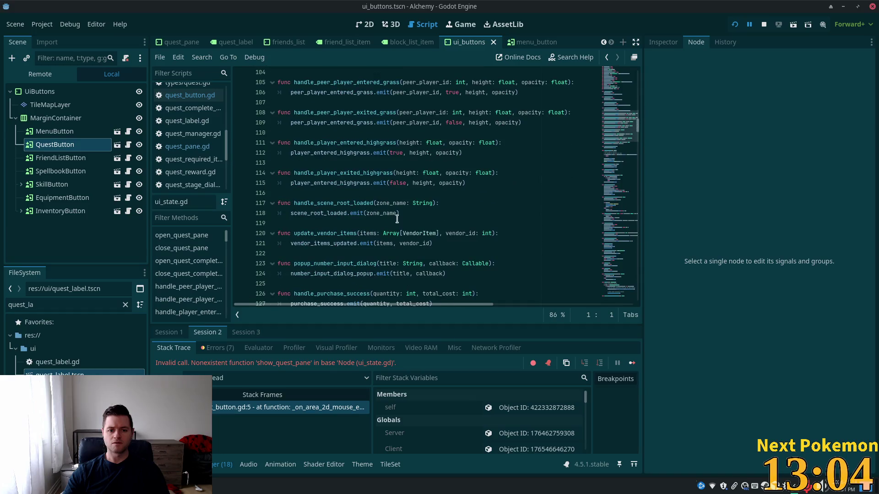
{"action": "scroll", "coordinate": [494, 216], "scroll_direction": "down", "scroll_amount": 1}
{"action": "scroll", "coordinate": [621, 158], "scroll_direction": "up", "scroll_amount": 13}
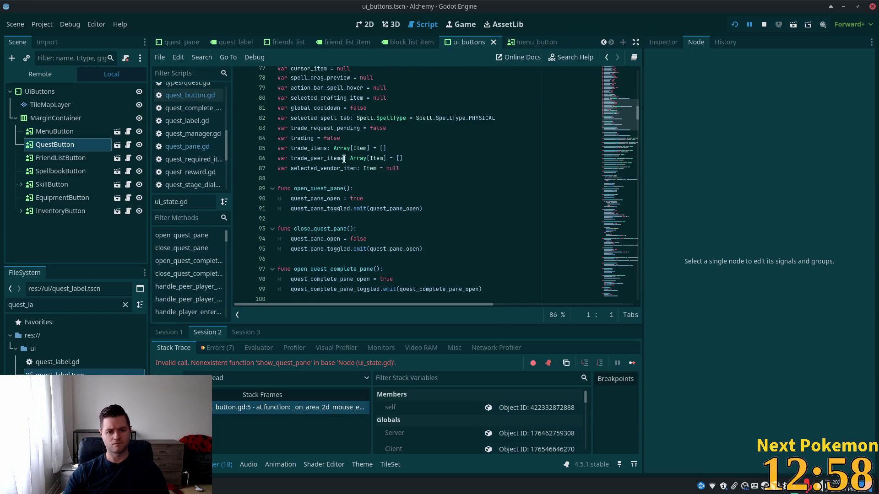
{"action": "left_click", "coordinate": [231, 411]}
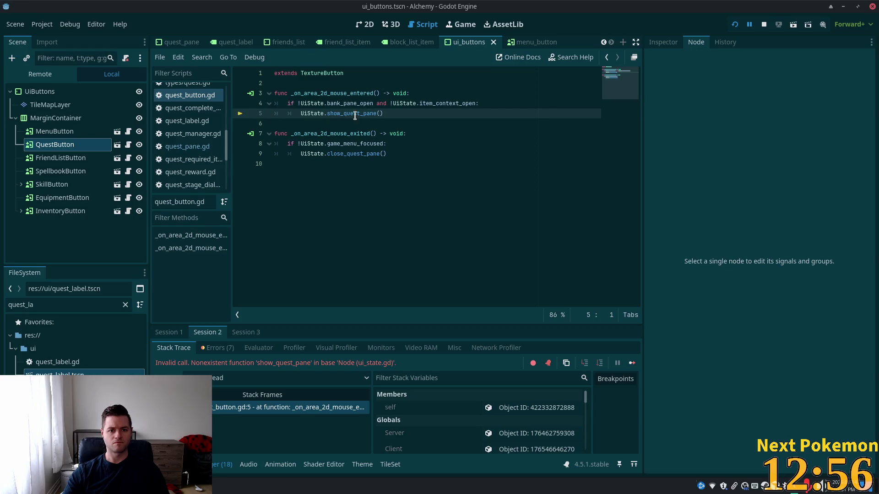
{"action": "key", "text": "ctrl+shift+Left"}
Switch the hover handler to open_quest_pane and toggle the in-game Quests panel repeatedly
{"action": "type", "text": "open"}
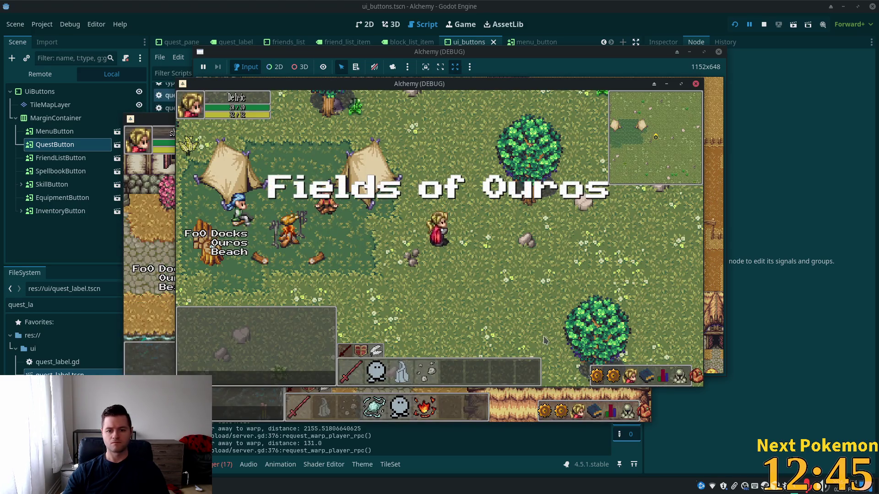
{"action": "left_click", "coordinate": [620, 374]}
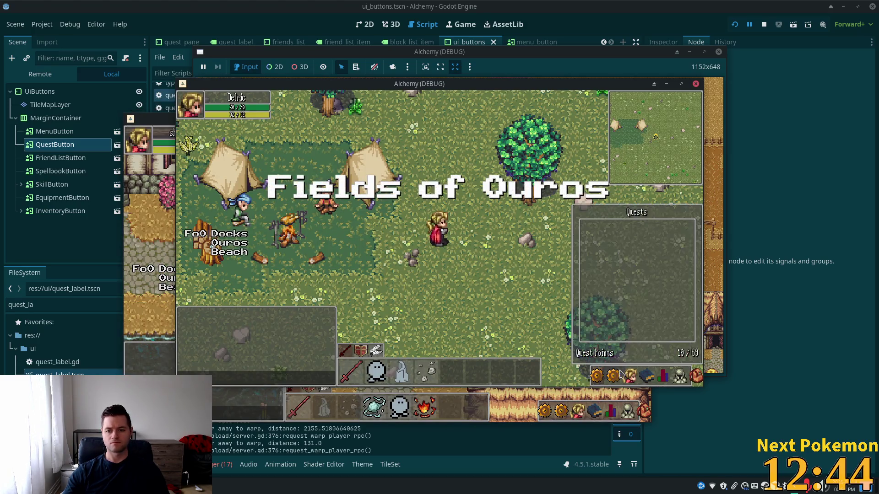
{"action": "left_click", "coordinate": [597, 375]}
{"action": "left_click", "coordinate": [613, 376]}
{"action": "left_click", "coordinate": [613, 373]}
{"action": "left_click", "coordinate": [613, 373]}
{"action": "left_click", "coordinate": [613, 376]}
{"action": "left_click", "coordinate": [611, 378]}
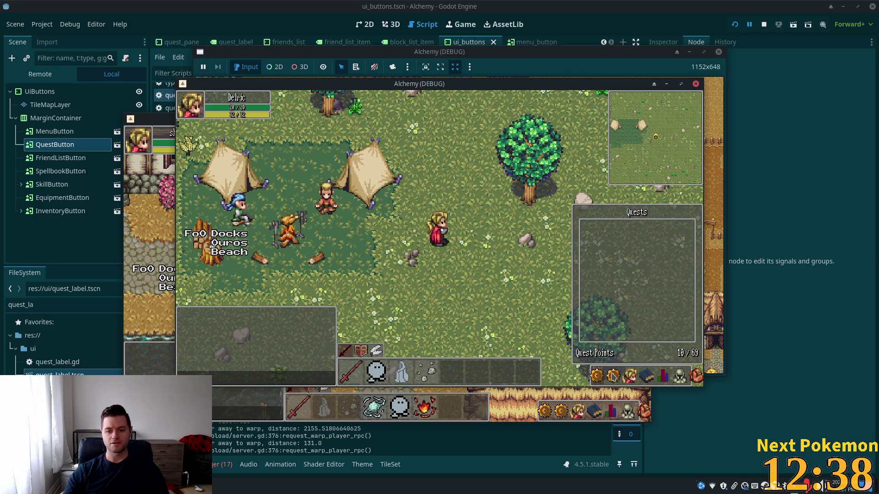
{"action": "left_click", "coordinate": [614, 373]}
{"action": "left_click", "coordinate": [615, 375]}
{"action": "left_click", "coordinate": [619, 374]}
Test opening the Quests panel and the Friends and Blocked panel in the running game
{"action": "left_click", "coordinate": [622, 372]}
{"action": "left_click", "coordinate": [623, 373]}
{"action": "left_click", "coordinate": [624, 375]}
{"action": "left_click", "coordinate": [621, 376]}
{"action": "left_click", "coordinate": [618, 378]}
{"action": "left_click", "coordinate": [614, 365]}
{"action": "left_click", "coordinate": [613, 363]}
{"action": "left_click", "coordinate": [611, 364]}
{"action": "left_click", "coordinate": [616, 369]}
{"action": "left_click", "coordinate": [618, 370]}
{"action": "left_click", "coordinate": [623, 371]}
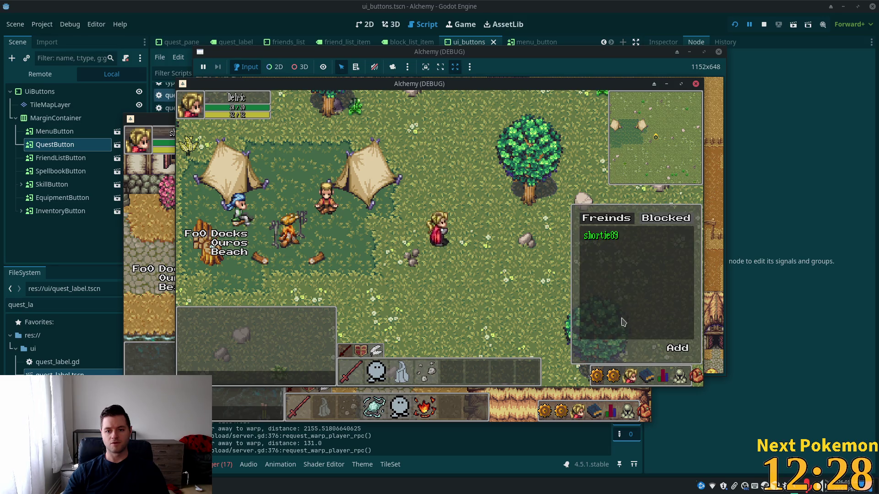
Toggle the Friends panel repeatedly, then switch to the Quests panel and close it
{"action": "left_click", "coordinate": [619, 371]}
{"action": "left_click", "coordinate": [616, 364]}
{"action": "left_click", "coordinate": [617, 363]}
{"action": "left_click", "coordinate": [616, 361]}
{"action": "left_click", "coordinate": [616, 362]}
{"action": "left_click", "coordinate": [616, 360]}
{"action": "left_click", "coordinate": [617, 359]}
{"action": "left_click", "coordinate": [617, 358]}
{"action": "left_click", "coordinate": [618, 355]}
{"action": "left_click", "coordinate": [618, 355]}
{"action": "left_click", "coordinate": [621, 364]}
{"action": "left_click", "coordinate": [625, 379]}
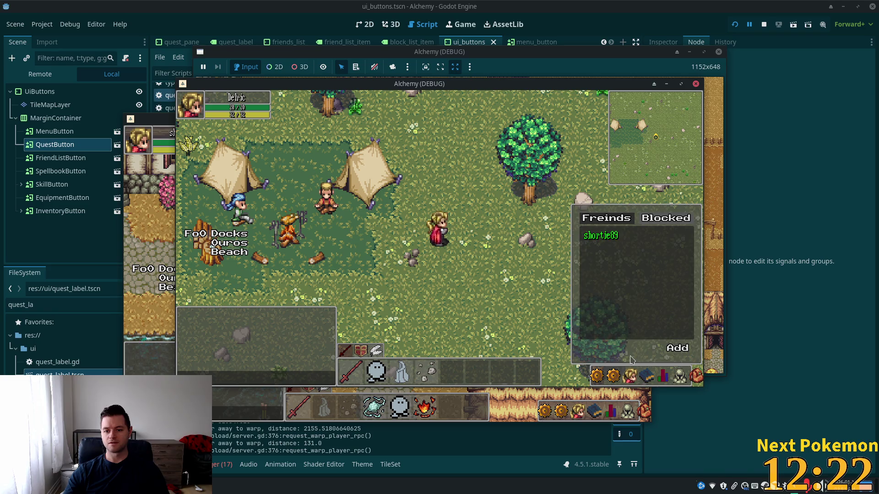
{"action": "left_click", "coordinate": [613, 377]}
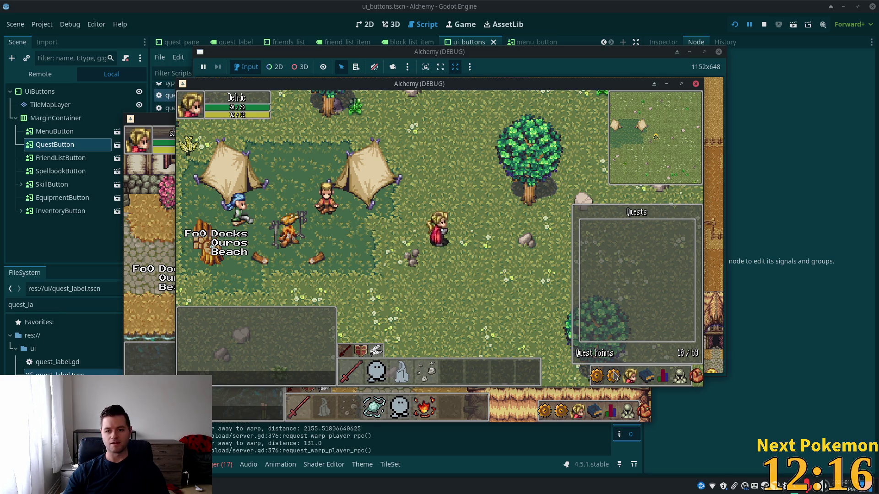
{"action": "left_click", "coordinate": [613, 375]}
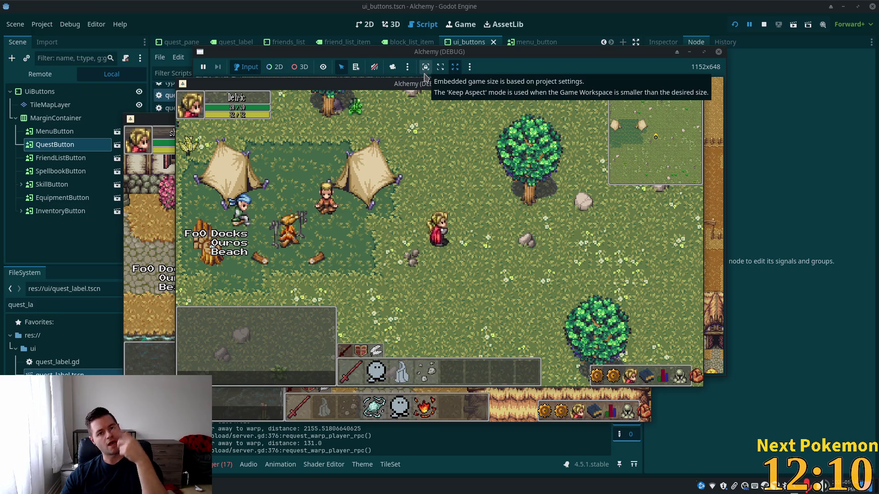
Stop the game and save quest_button.gd along with its scene
{"action": "left_click", "coordinate": [623, 63]}
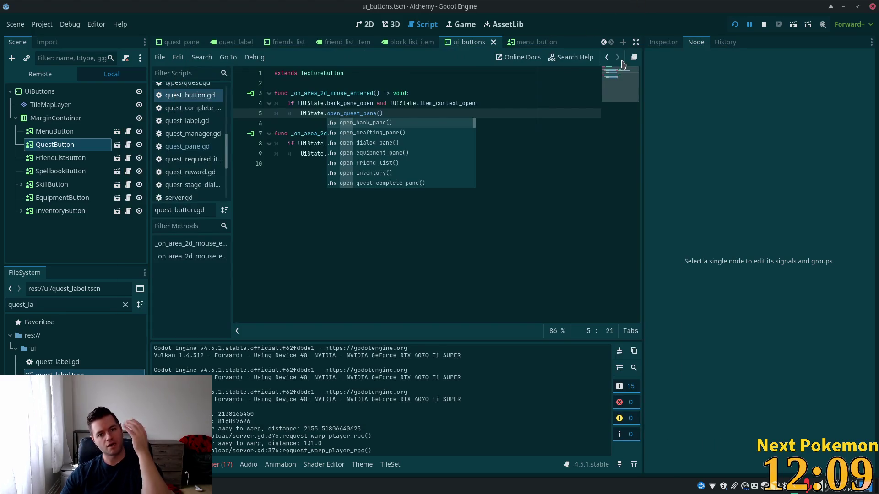
{"action": "left_click", "coordinate": [483, 143]}
{"action": "key", "text": "ctrl+s"}
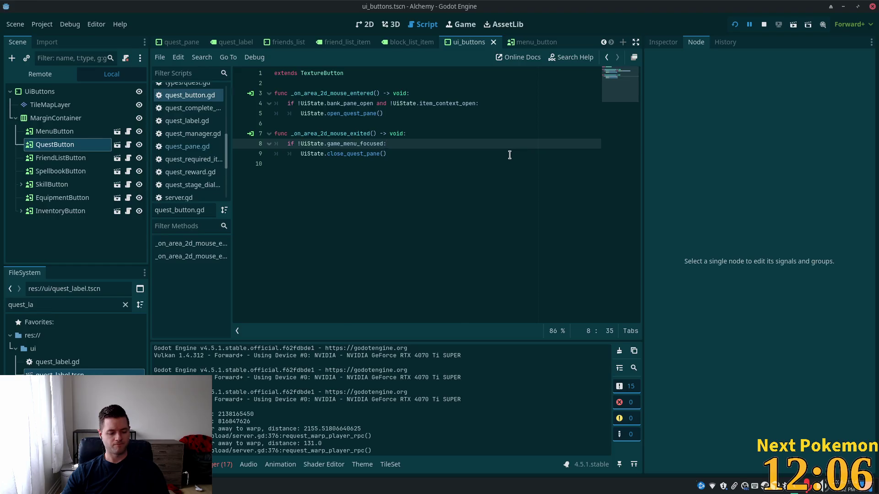
{"action": "key", "text": "alt+Tab"}
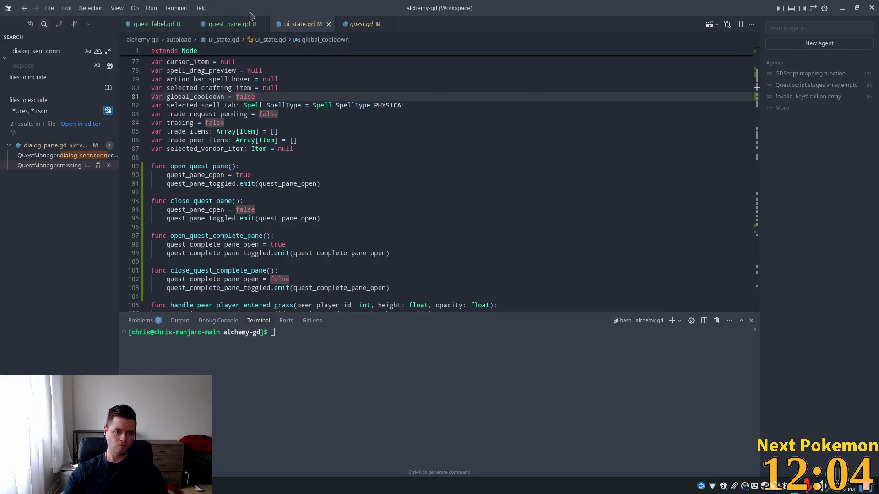
Review the quests_updated connection and the quest loop variable in quest_pane.gd
{"action": "left_click", "coordinate": [228, 23]}
{"action": "scroll", "coordinate": [338, 115], "scroll_direction": "up", "scroll_amount": 5}
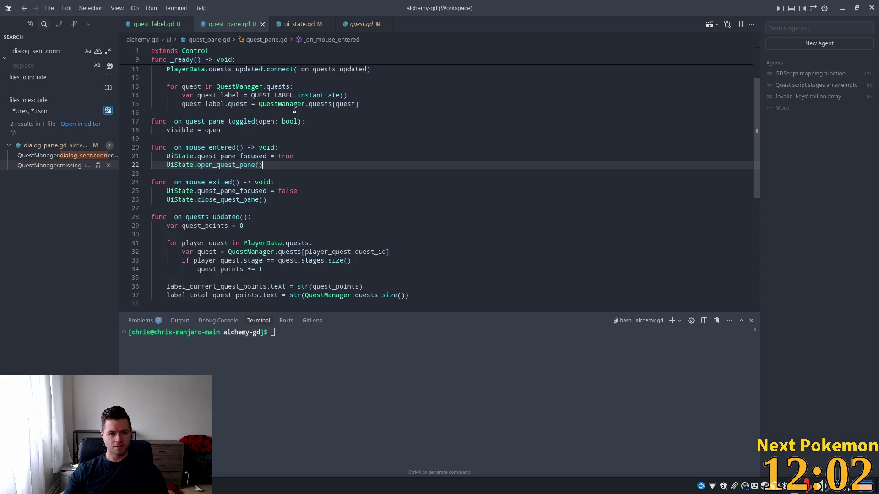
{"action": "double_click", "coordinate": [227, 138]}
{"action": "left_click", "coordinate": [228, 146]}
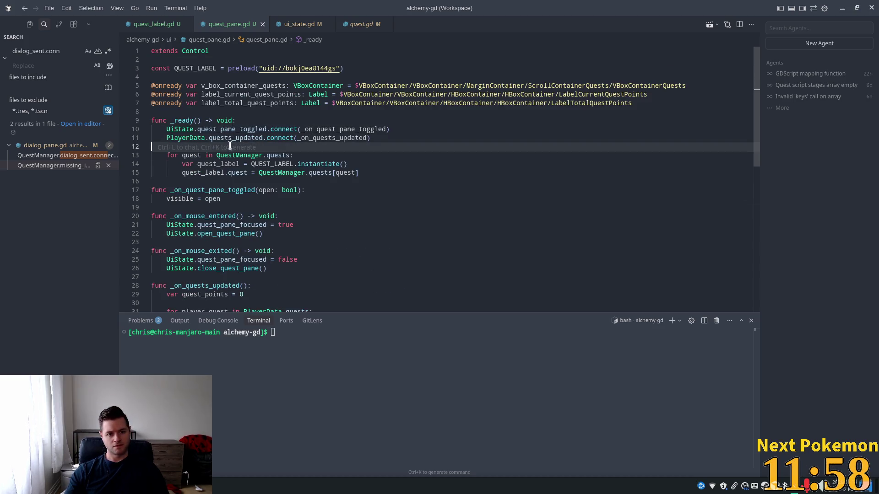
{"action": "left_click", "coordinate": [388, 139]}
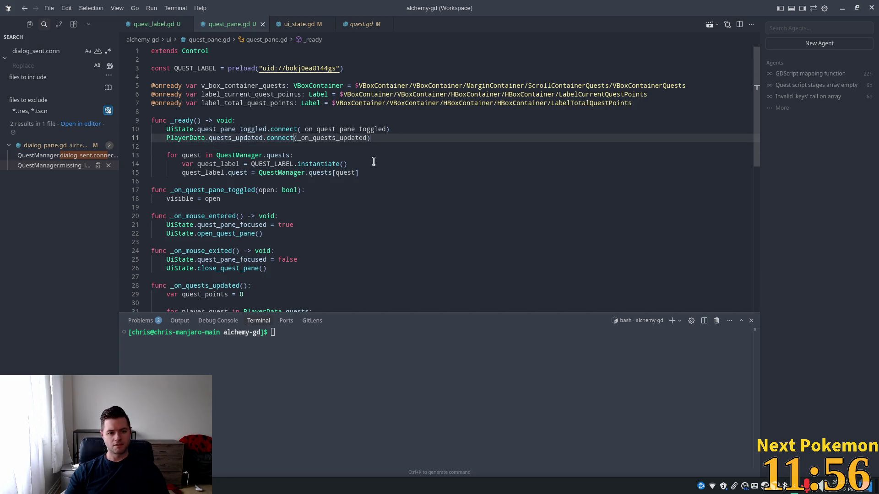
{"action": "left_click", "coordinate": [196, 155]}
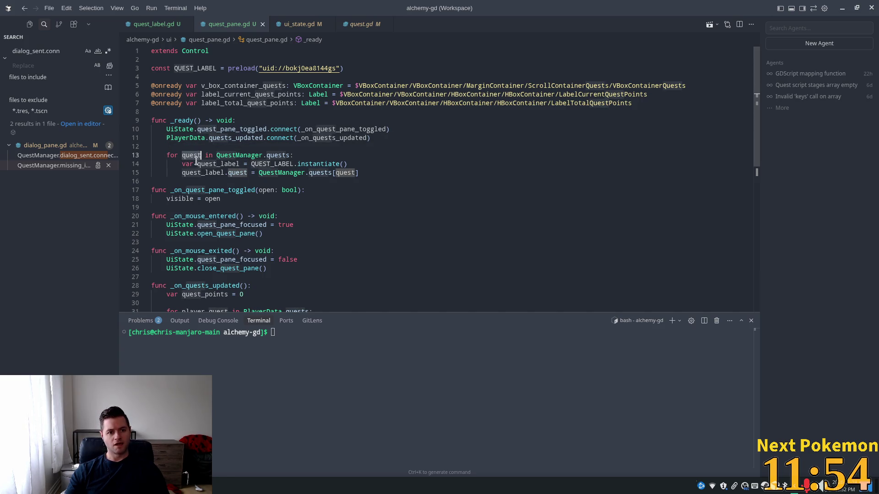
{"action": "left_click", "coordinate": [175, 156]}
{"action": "left_click", "coordinate": [185, 155]}
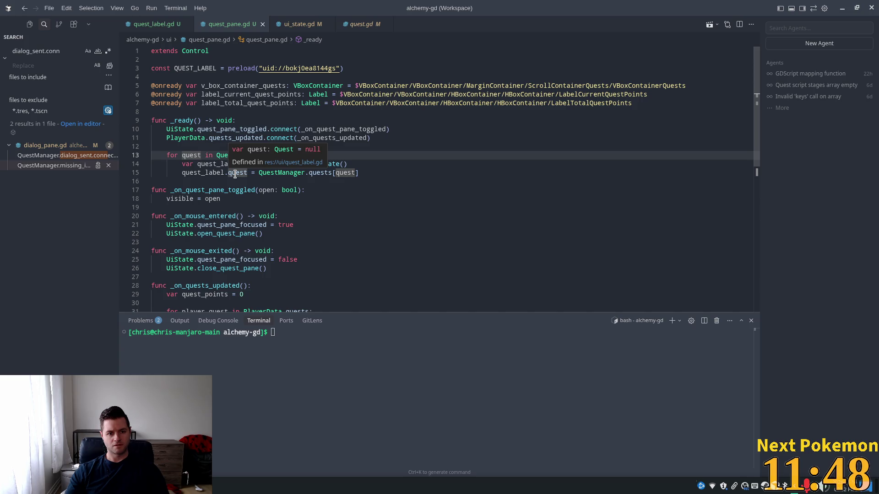
Examine quest_label's quest property and the v_box_container_quests variable
{"action": "double_click", "coordinate": [234, 174]}
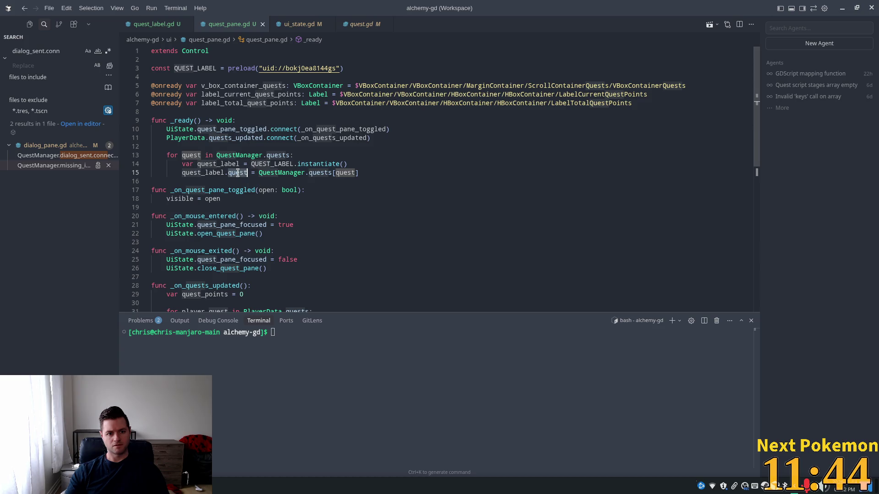
{"action": "mouse_move", "coordinate": [238, 174]}
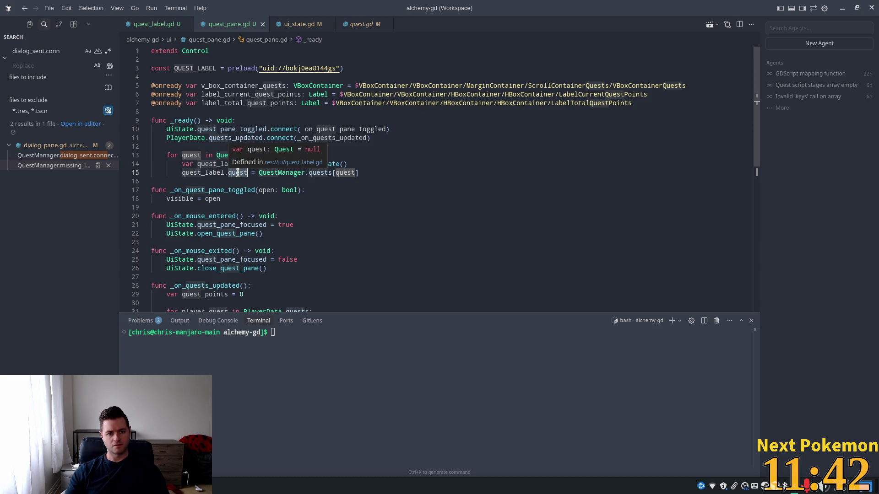
{"action": "double_click", "coordinate": [194, 173]}
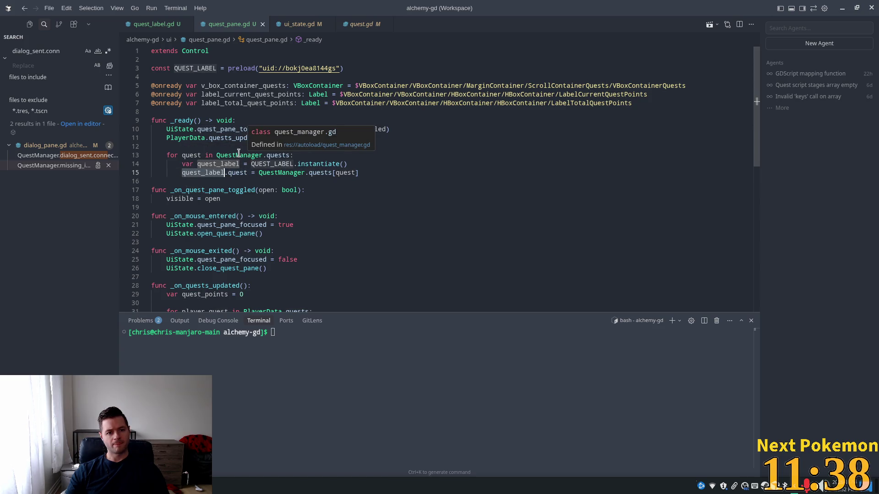
{"action": "mouse_move", "coordinate": [197, 129]}
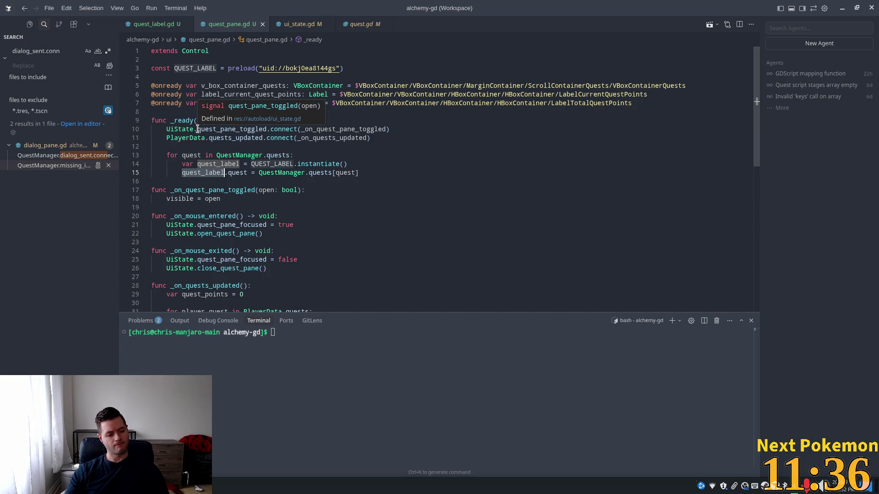
{"action": "mouse_move", "coordinate": [228, 109]}
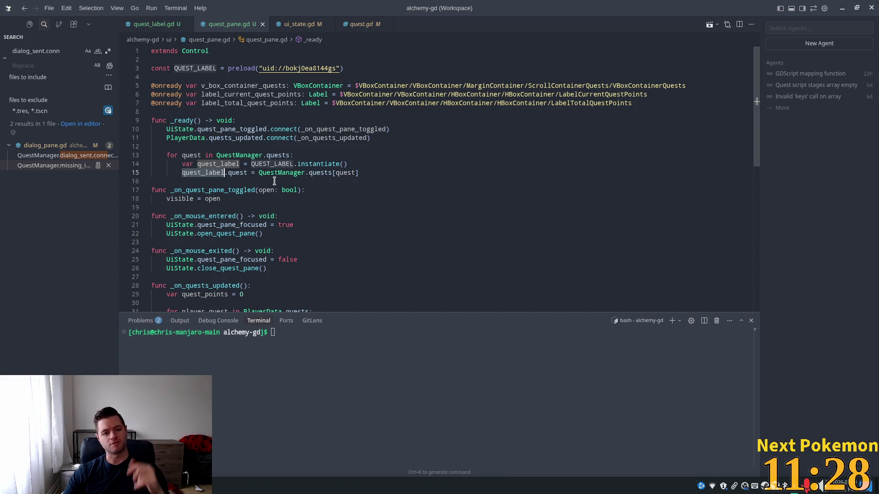
{"action": "scroll", "coordinate": [274, 178], "scroll_direction": "down", "scroll_amount": 3}
{"action": "scroll", "coordinate": [322, 246], "scroll_direction": "up", "scroll_amount": 5}
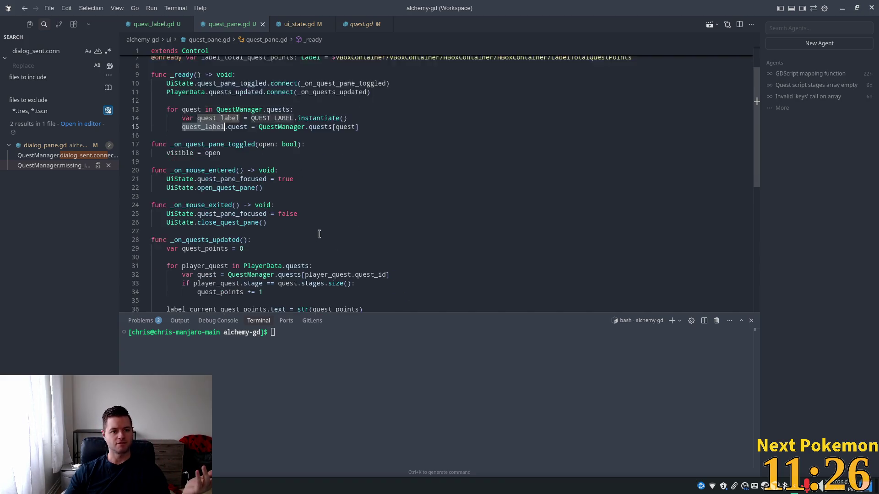
{"action": "double_click", "coordinate": [241, 85]}
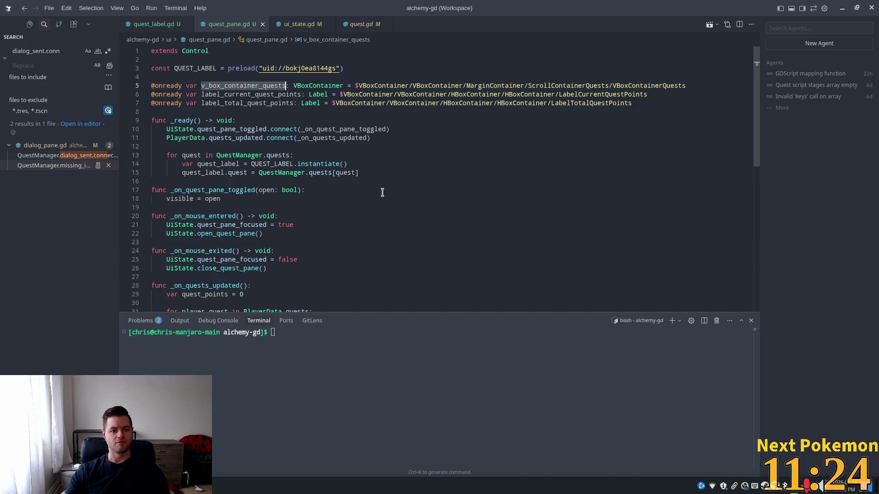
Add v_box_container_quests.add_child(quest_label) inside the loop after line 15
{"action": "left_click", "coordinate": [377, 173]}
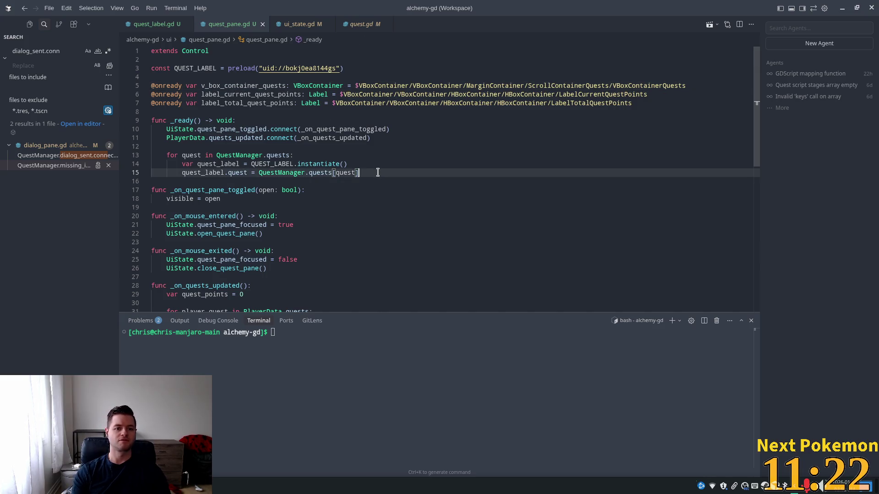
{"action": "key", "text": "Return"}
{"action": "key", "text": "Tab"}
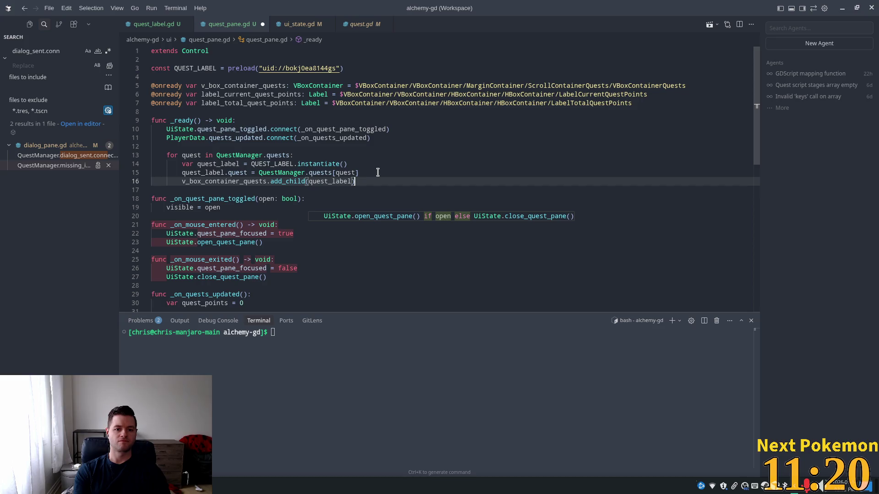
{"action": "left_click", "coordinate": [433, 139]}
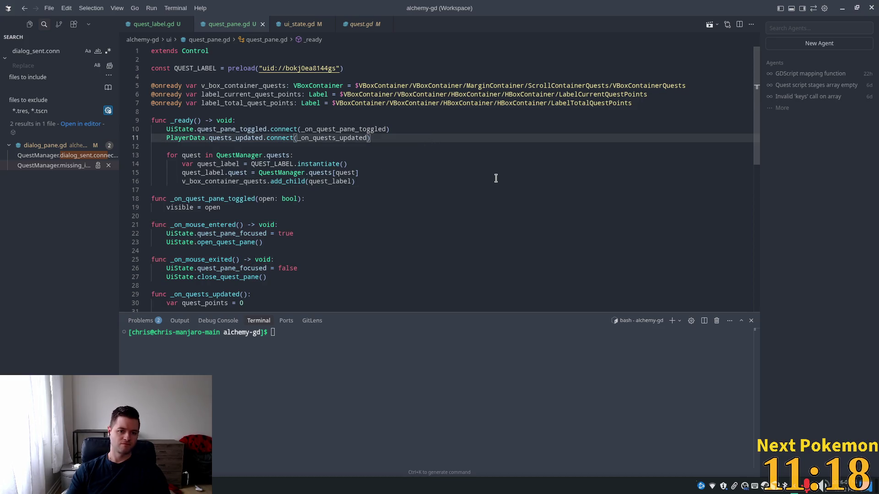
{"action": "key", "text": "alt+Tab"}
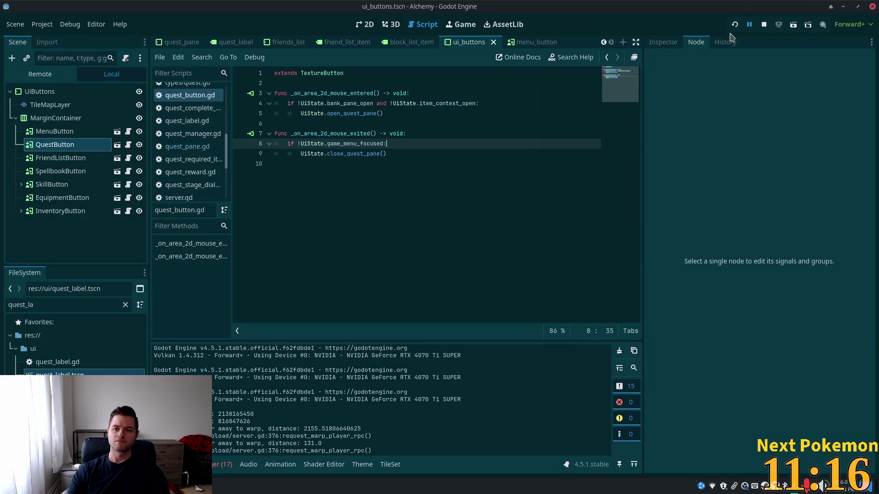
Run the game, pass the host/client screen, and move both game windows aside
{"action": "left_click", "coordinate": [735, 25]}
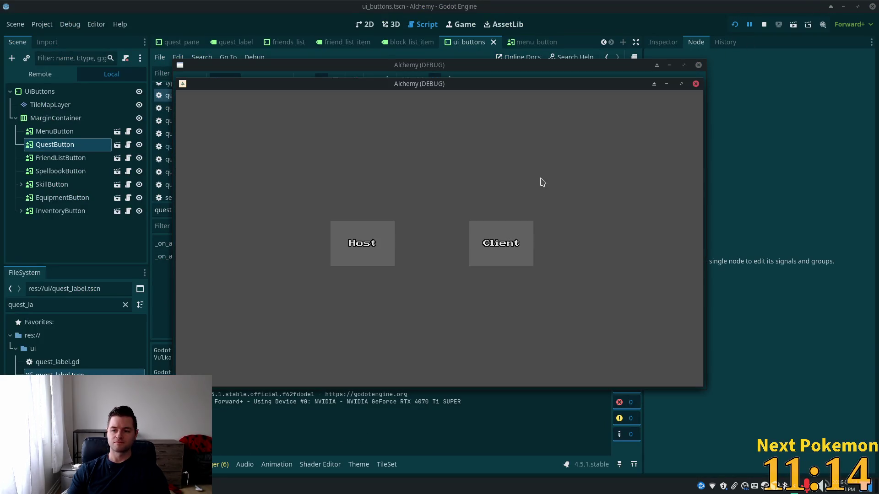
{"action": "left_click", "coordinate": [478, 261]}
{"action": "mouse_move", "coordinate": [368, 86]}
{"action": "left_mouse_down"}
{"action": "mouse_move", "coordinate": [341, 99]}
{"action": "mouse_move", "coordinate": [496, 141]}
{"action": "left_mouse_up"}
{"action": "mouse_move", "coordinate": [402, 84]}
{"action": "left_mouse_down"}
{"action": "mouse_move", "coordinate": [298, 115]}
{"action": "mouse_move", "coordinate": [287, 135]}
{"action": "left_mouse_up"}
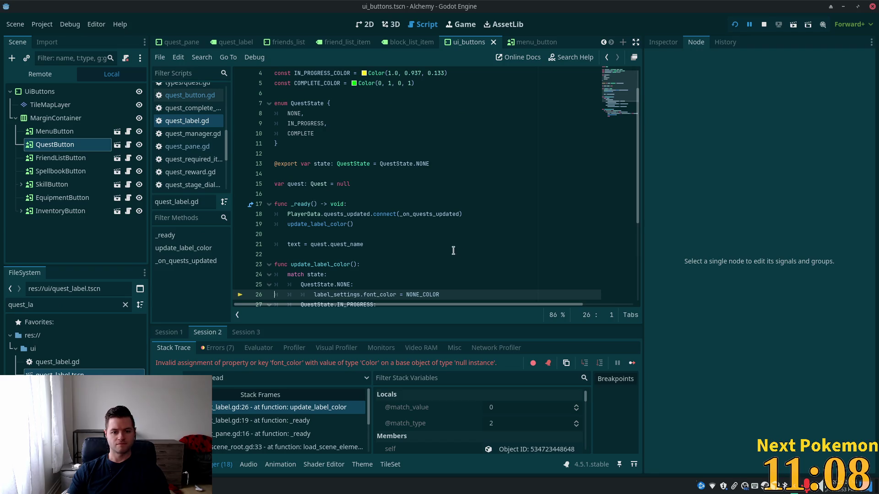
Inspect the null-instance font_color error on label_settings at quest_label.gd line 26
{"action": "scroll", "coordinate": [446, 254], "scroll_direction": "down", "scroll_amount": 3}
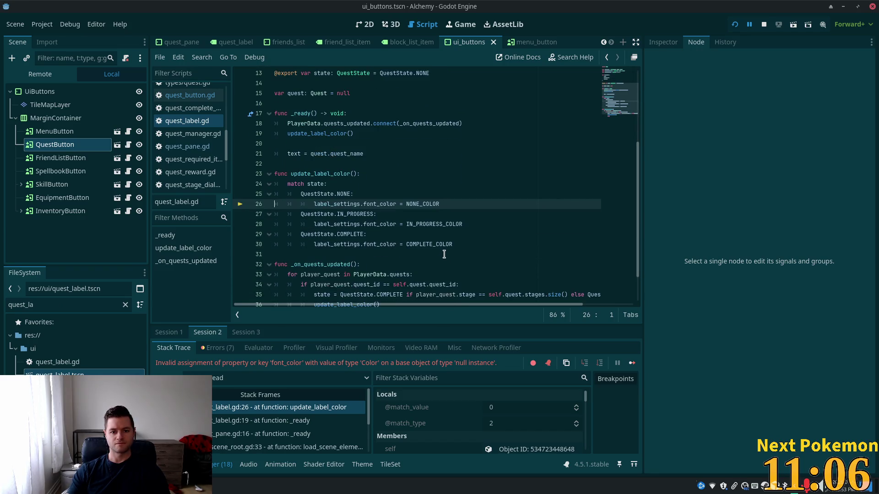
{"action": "scroll", "coordinate": [436, 260], "scroll_direction": "up", "scroll_amount": 4}
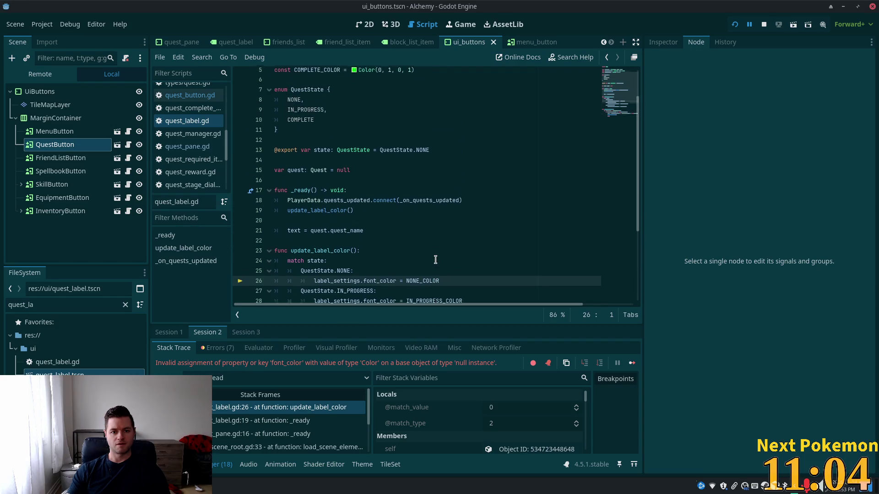
{"action": "scroll", "coordinate": [436, 260], "scroll_direction": "down", "scroll_amount": 5}
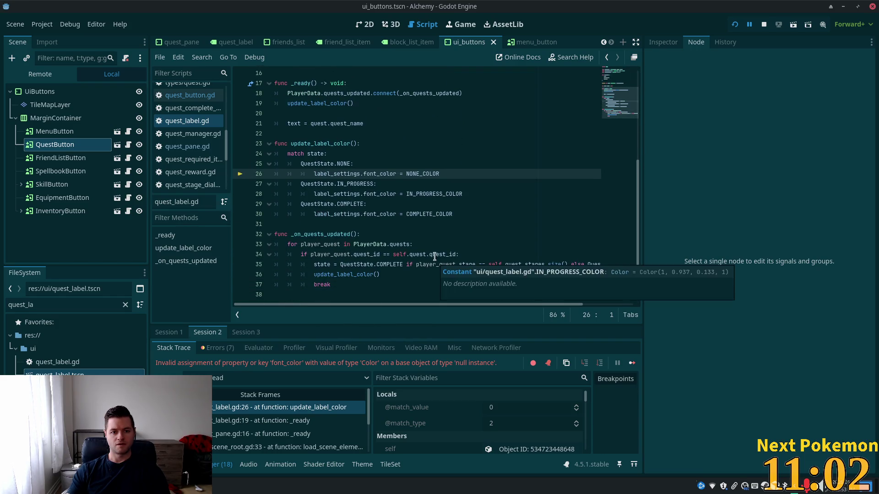
{"action": "mouse_move", "coordinate": [387, 179]}
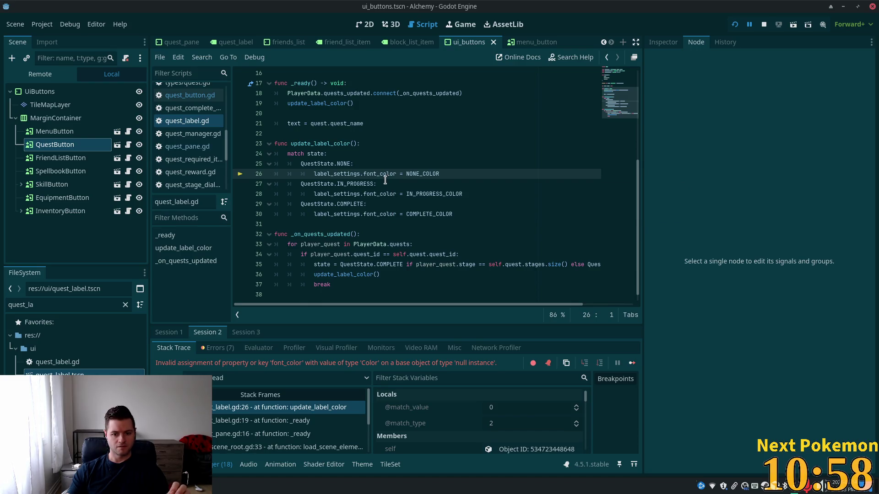
{"action": "double_click", "coordinate": [321, 174]}
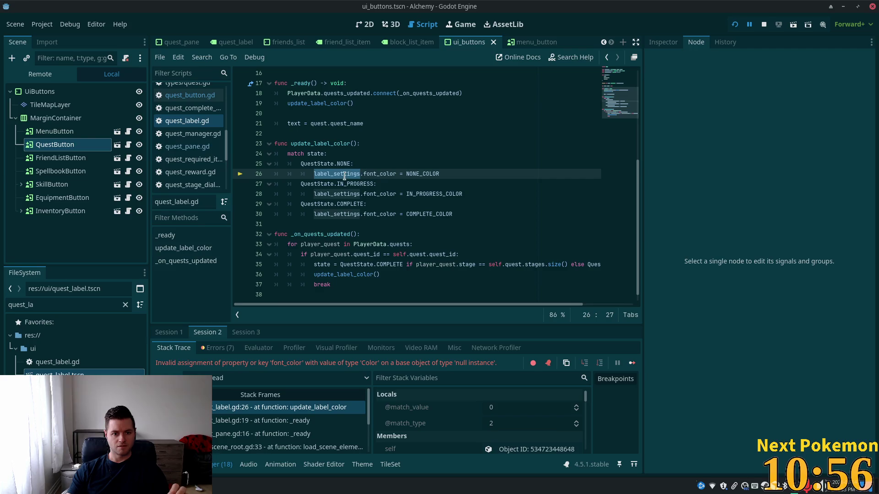
{"action": "scroll", "coordinate": [344, 177], "scroll_direction": "up", "scroll_amount": 1}
{"action": "scroll", "coordinate": [344, 176], "scroll_direction": "up", "scroll_amount": 5}
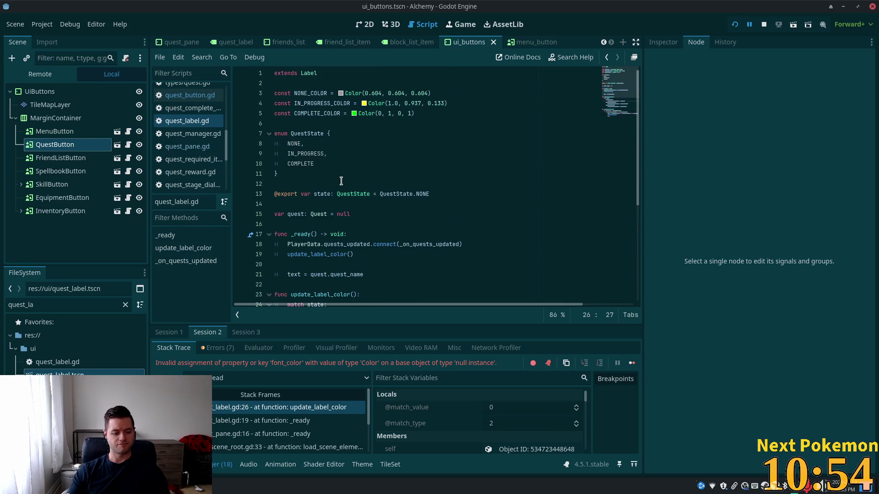
{"action": "scroll", "coordinate": [342, 178], "scroll_direction": "down", "scroll_amount": 4}
{"action": "key", "text": "alt+Tab"}
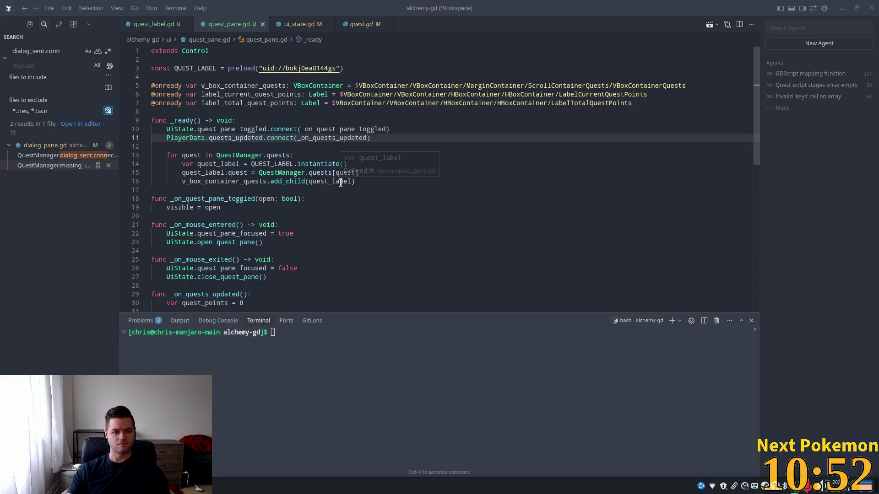
{"action": "scroll", "coordinate": [340, 184], "scroll_direction": "down", "scroll_amount": 5}
{"action": "scroll", "coordinate": [341, 183], "scroll_direction": "down", "scroll_amount": 3}
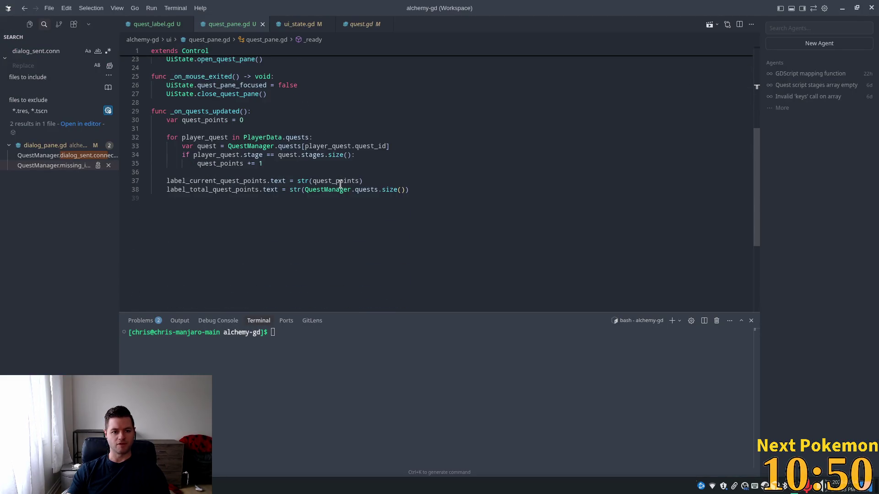
{"action": "scroll", "coordinate": [329, 190], "scroll_direction": "up", "scroll_amount": 1}
{"action": "left_click", "coordinate": [137, 25]}
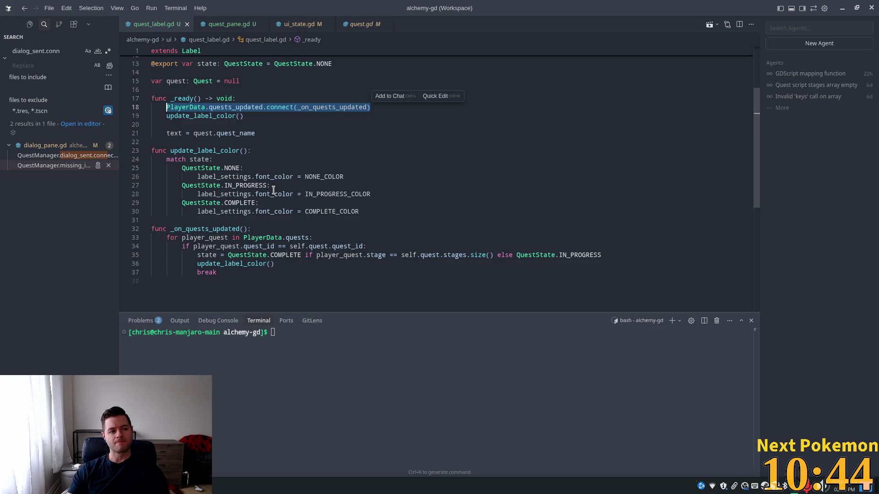
{"action": "left_click", "coordinate": [267, 90]}
{"action": "key", "text": "Tab"}
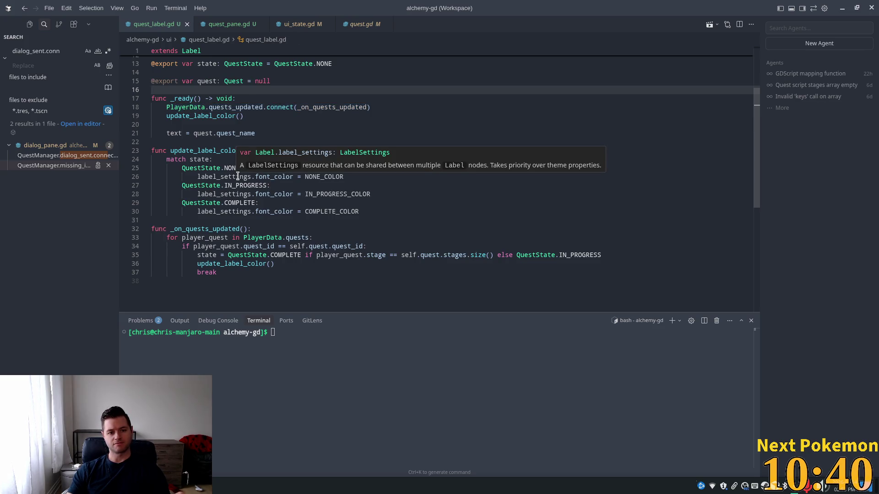
{"action": "double_click", "coordinate": [238, 177]}
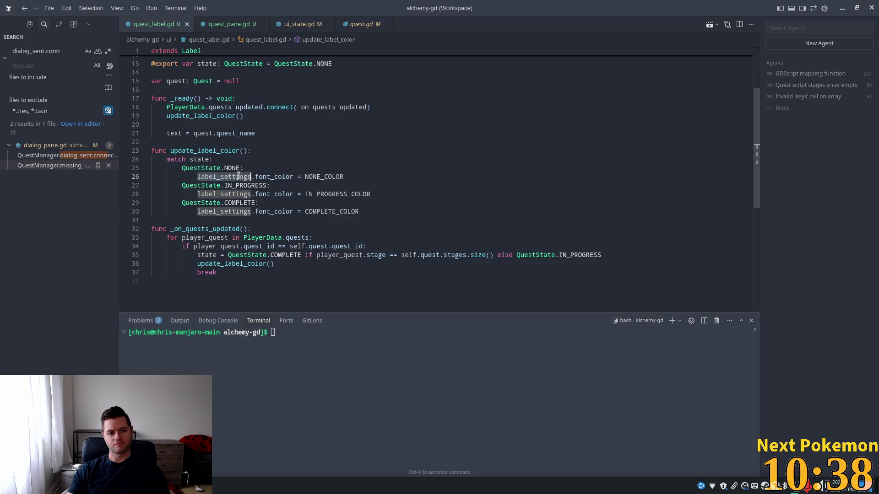
{"action": "left_click", "coordinate": [213, 178]}
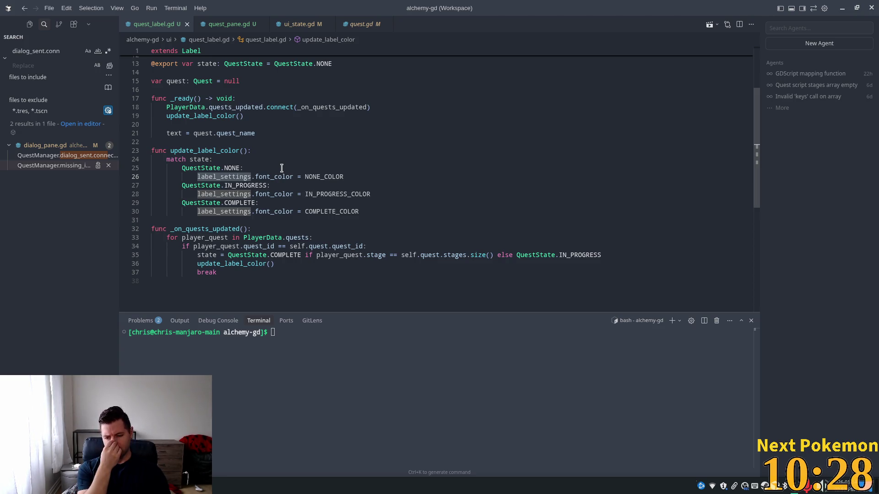
Replace label_settings with theme_override_colors font_color on line 26 and the other two cases
{"action": "key", "text": "ctrl+BackSpace"}
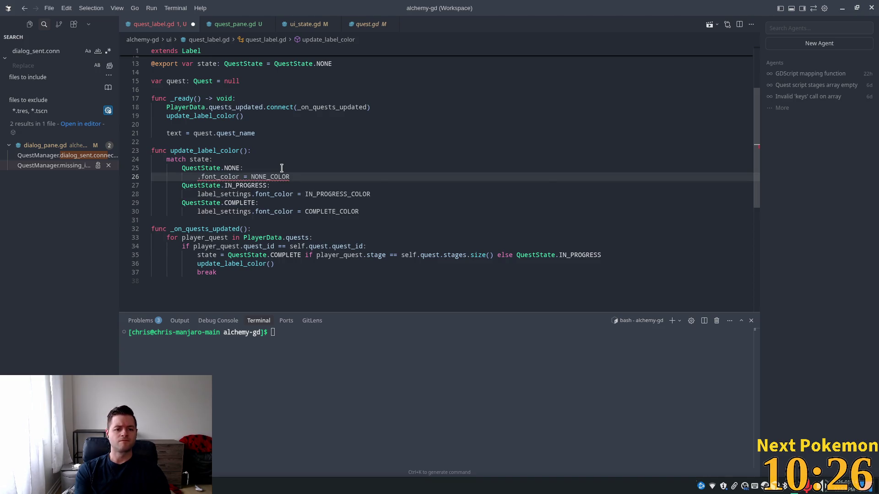
{"action": "type", "text": "theme"}
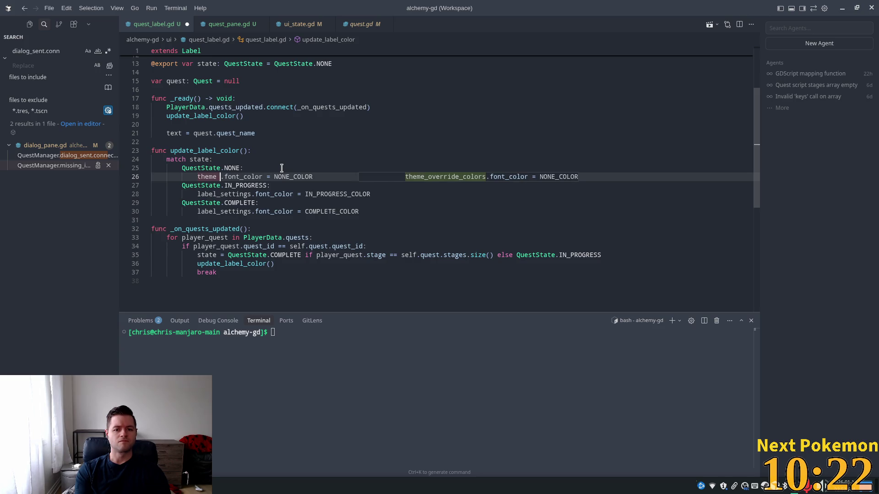
{"action": "key", "text": "Tab"}
{"action": "key", "text": "Tab"}
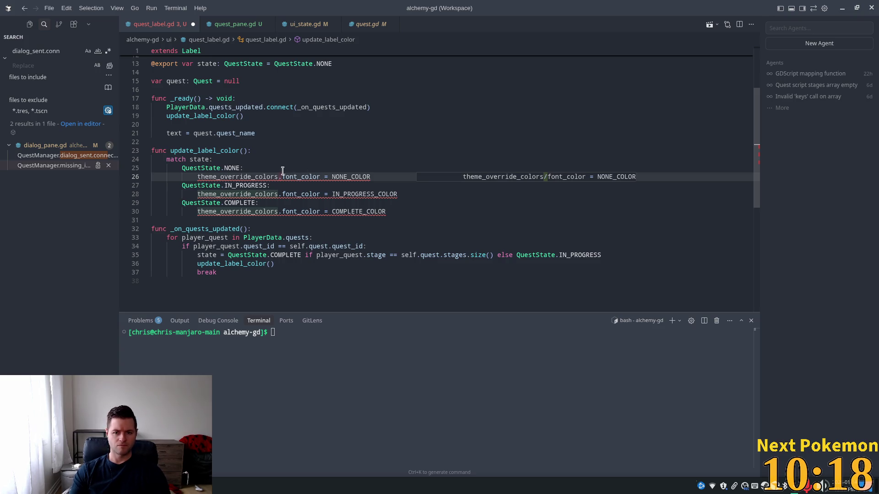
{"action": "key", "text": "Tab"}
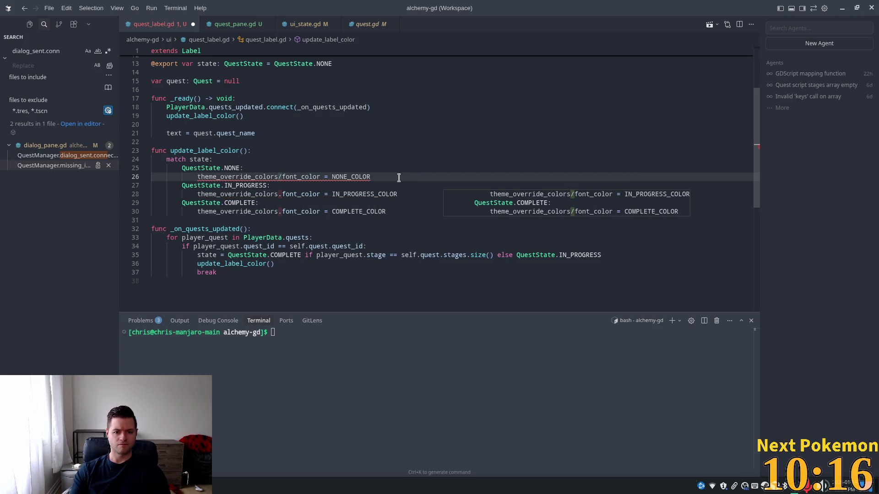
{"action": "key", "text": "Tab"}
{"action": "left_click", "coordinate": [355, 159]}
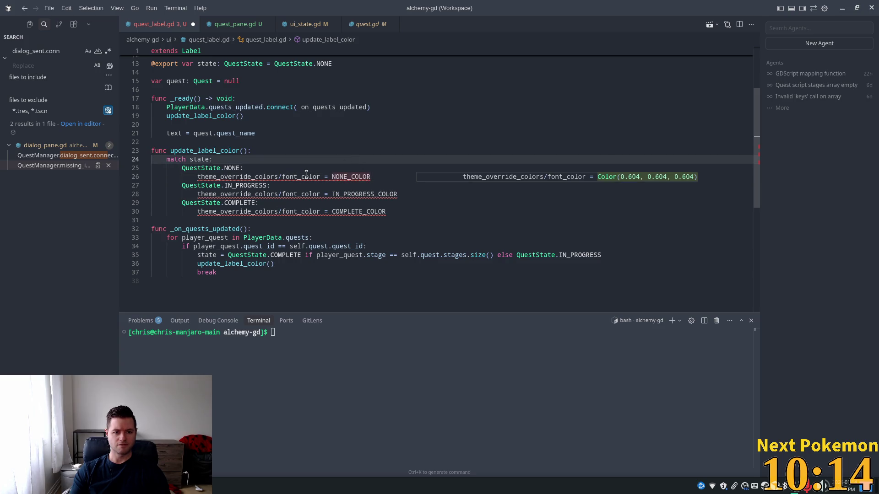
{"action": "left_click", "coordinate": [281, 177]}
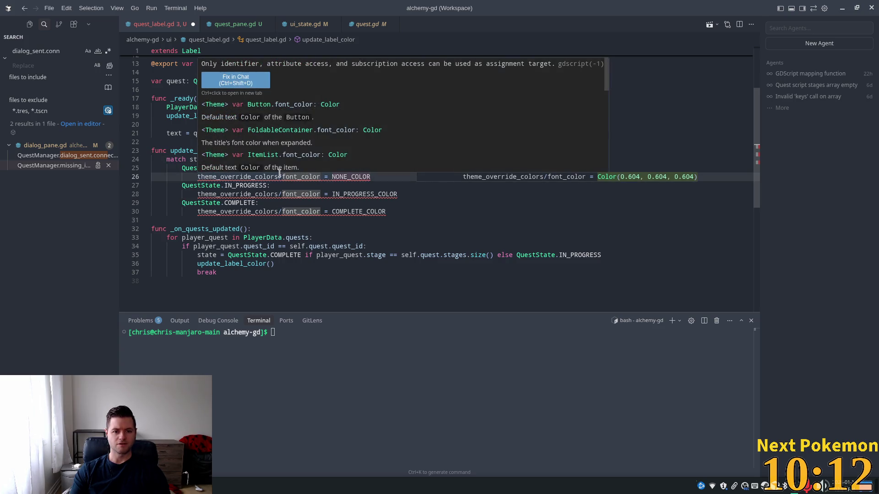
Add '# update the…' comments above each colour line and accept the dot-notation fixes
{"action": "left_click", "coordinate": [335, 166]}
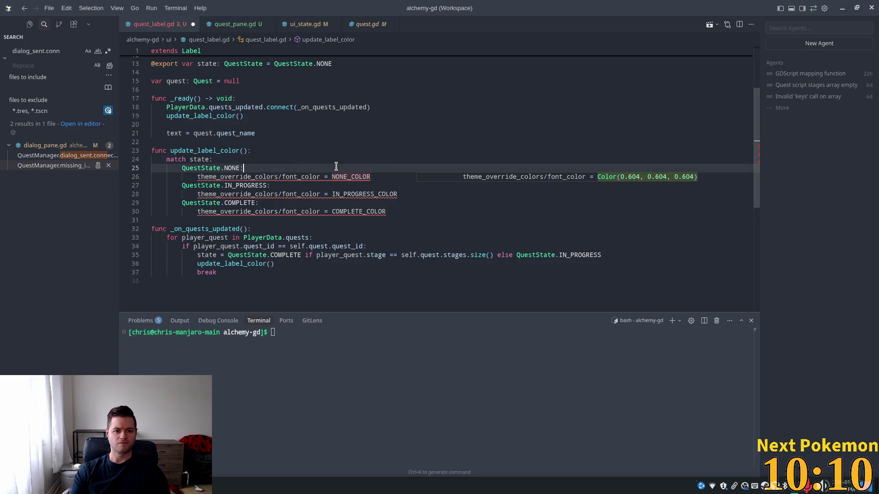
{"action": "key", "text": "Return"}
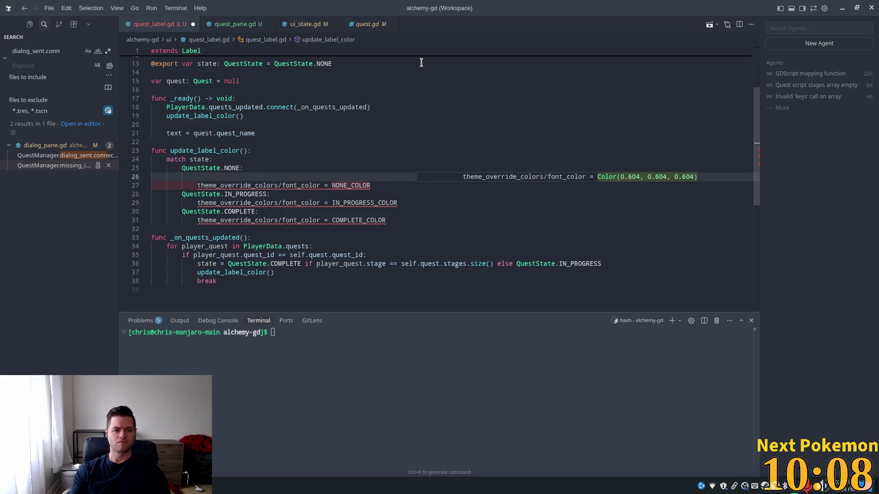
{"action": "type", "text": "update"}
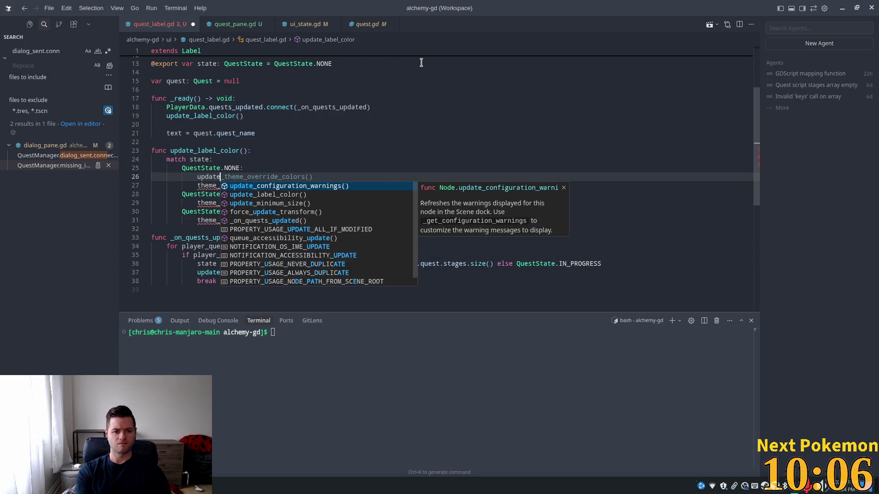
{"action": "key", "text": "BackSpace"}
{"action": "key", "text": "BackSpace"}
{"action": "key", "text": "BackSpace"}
{"action": "key", "text": "BackSpace"}
{"action": "type", "text": "#"}
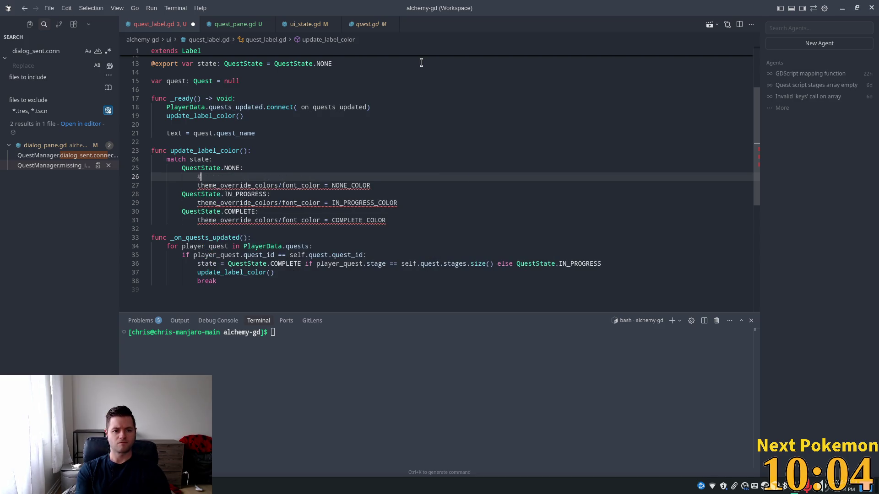
{"action": "type", "text": " update theme"}
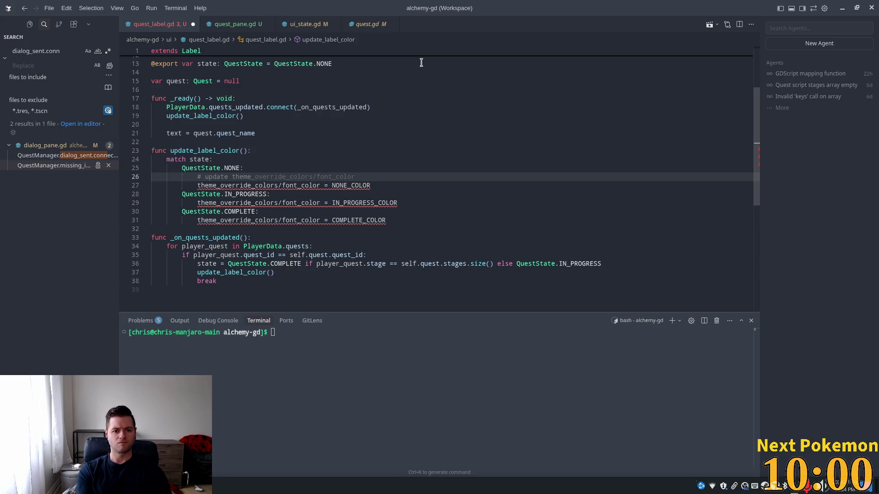
{"action": "key", "text": "Tab"}
{"action": "key", "text": "Tab"}
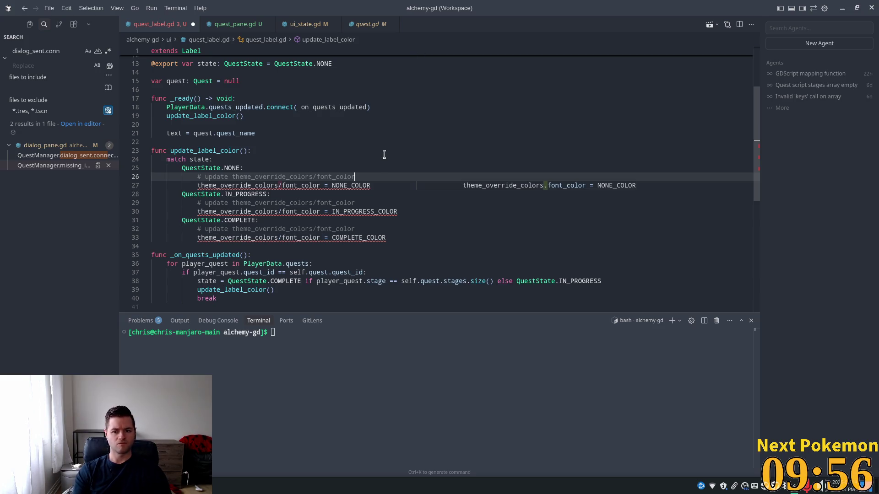
{"action": "key", "text": "Tab"}
{"action": "key", "text": "Tab"}
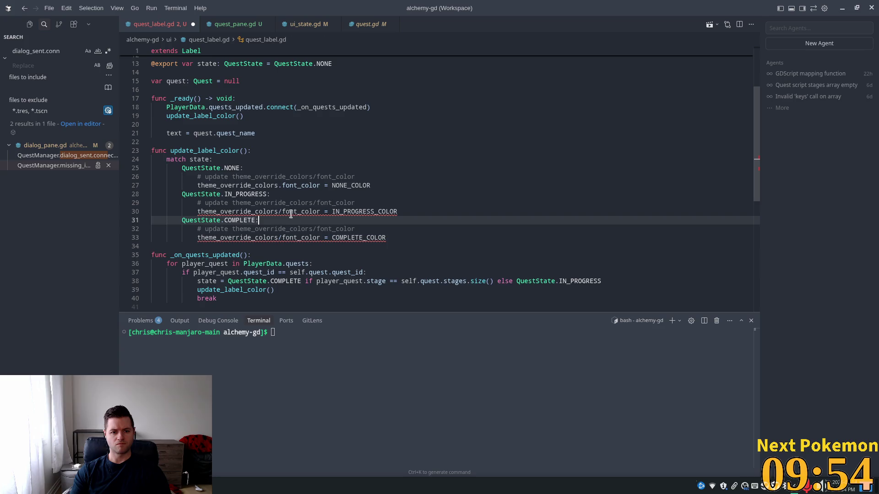
{"action": "key", "text": "Tab"}
{"action": "key", "text": "Tab"}
{"action": "key", "text": "Tab"}
Inspect the undeclared theme_override_colors error on line 27
{"action": "left_click", "coordinate": [446, 142]}
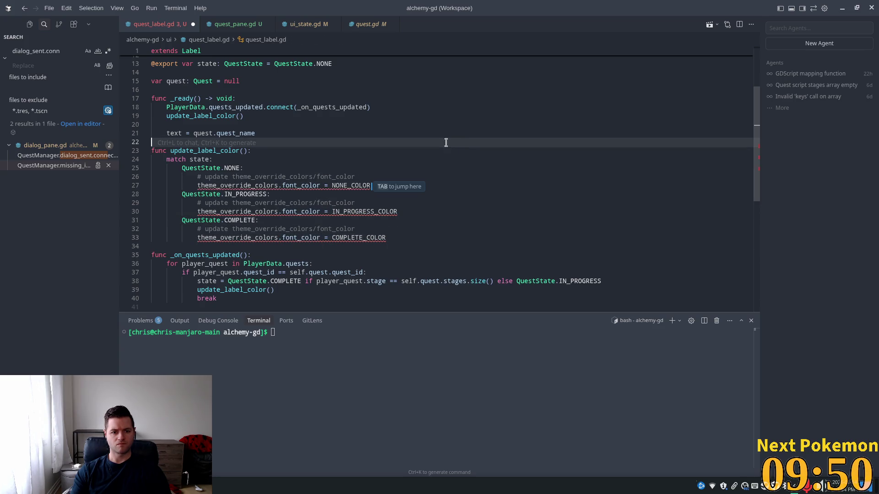
{"action": "left_click", "coordinate": [326, 161]}
{"action": "mouse_move", "coordinate": [291, 185]}
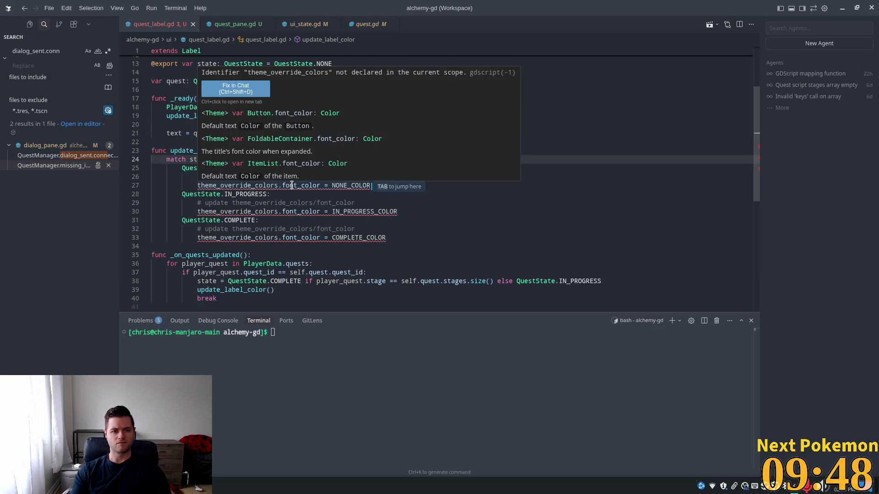
{"action": "left_click", "coordinate": [284, 185]}
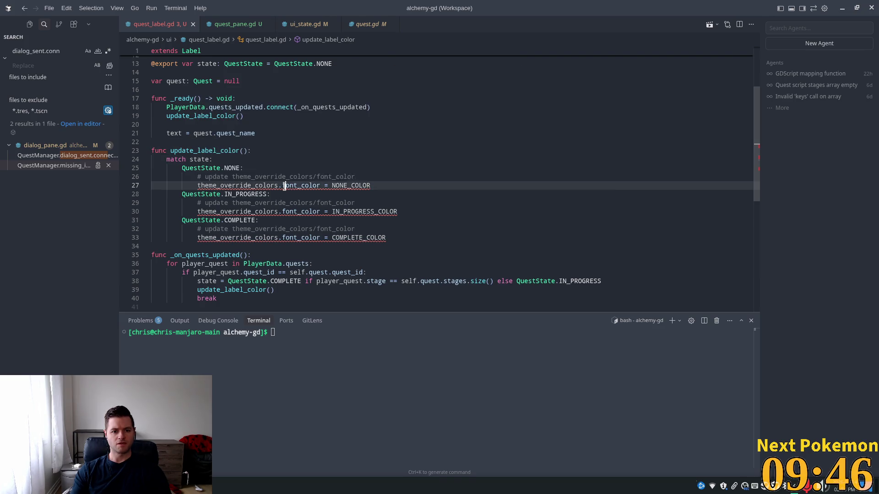
{"action": "left_click", "coordinate": [274, 185]}
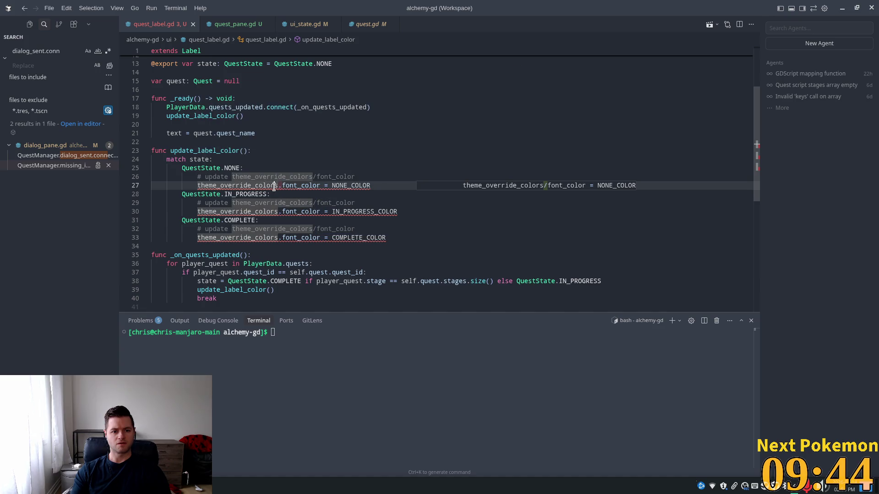
Send the undeclared theme_override_colors error to the Cursor agent via Fix in Chat
{"action": "key", "text": "ctrl+l"}
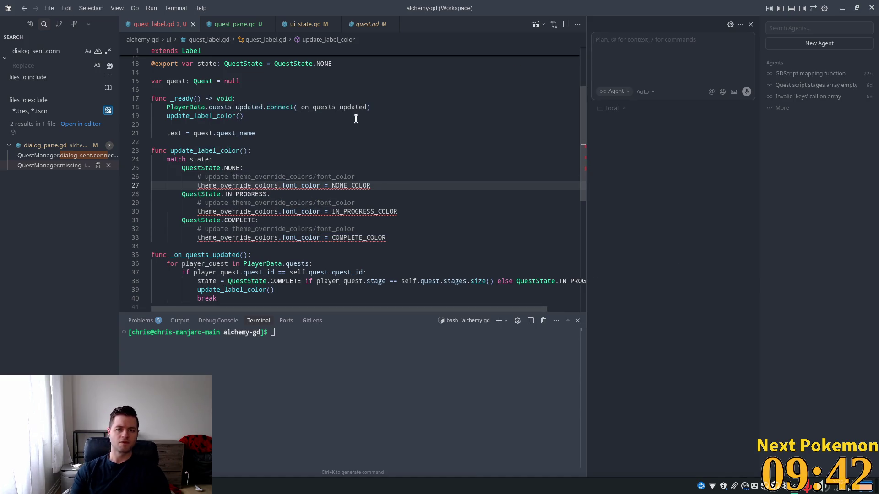
{"action": "right_click", "coordinate": [274, 185]}
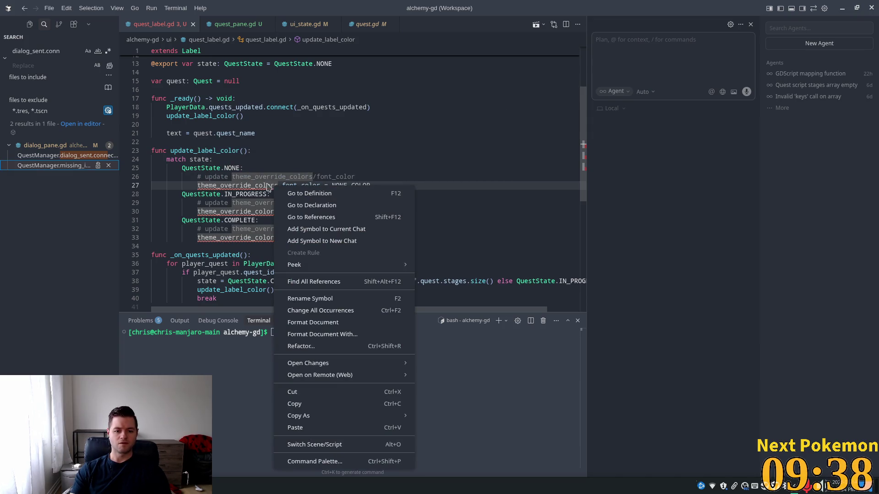
{"action": "left_click", "coordinate": [266, 184]}
{"action": "mouse_move", "coordinate": [266, 183]}
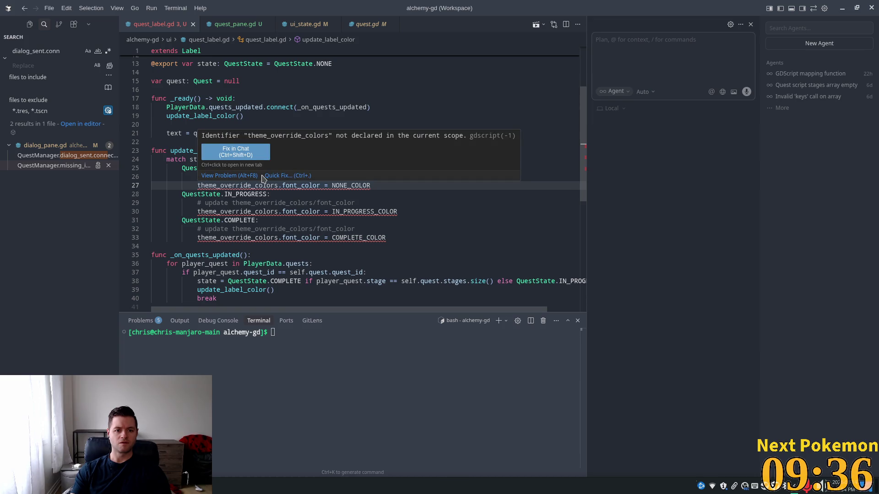
{"action": "left_click", "coordinate": [251, 157]}
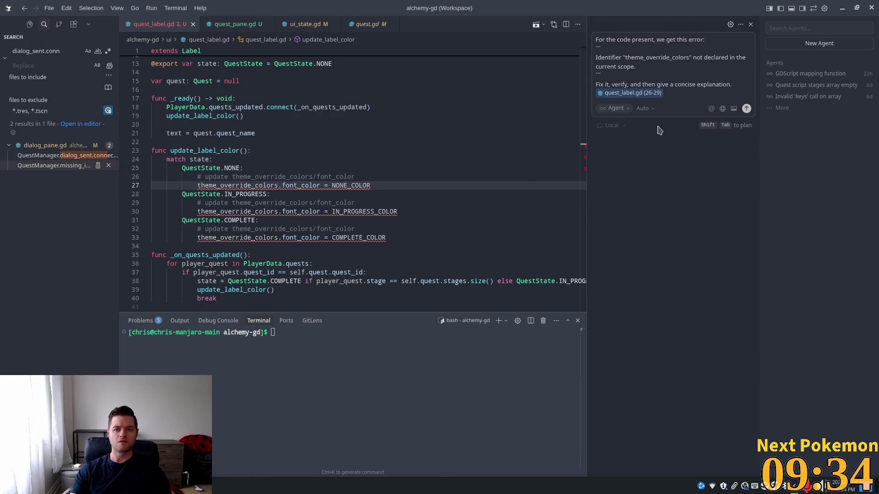
{"action": "key", "text": "Return"}
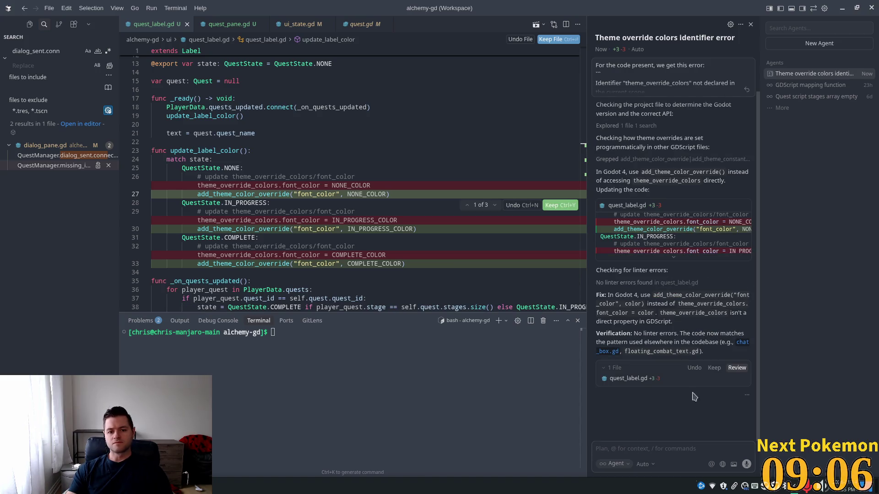
Accept the agent's changes to quest_label.gd
{"action": "left_click", "coordinate": [714, 368]}
{"action": "left_click", "coordinate": [466, 194]}
{"action": "key", "text": "alt+Tab"}
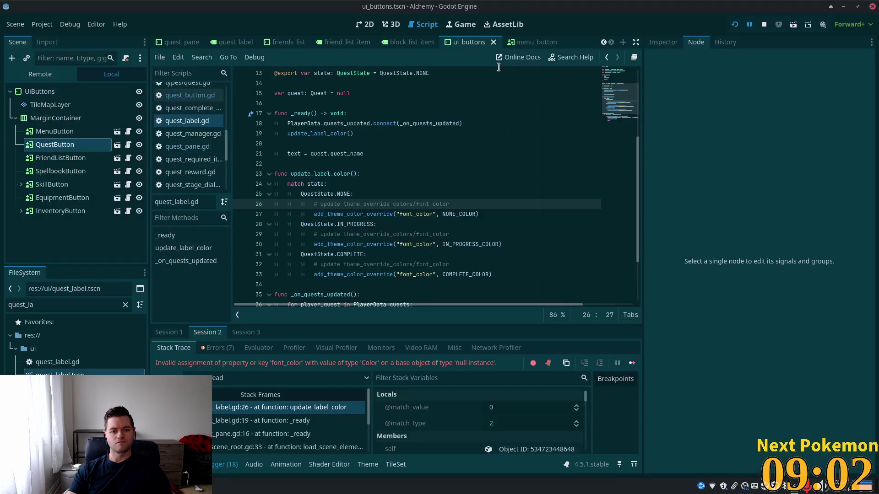
{"action": "key", "text": "alt+Tab"}
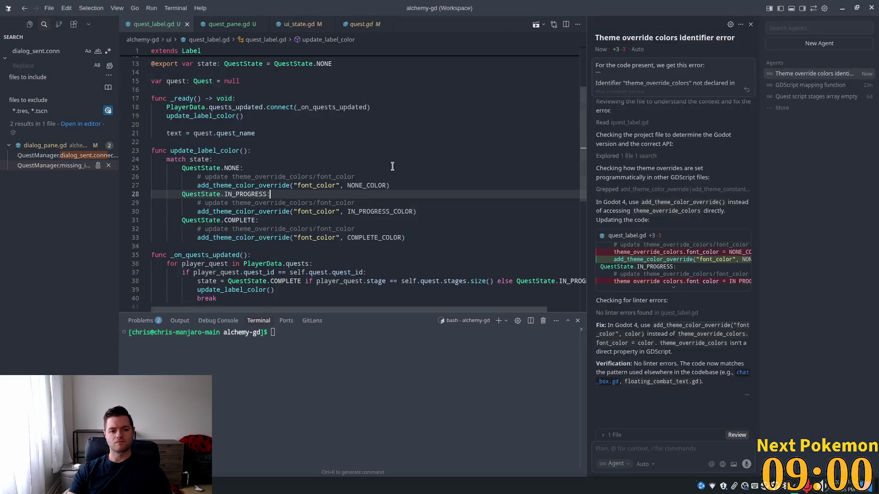
Delete the three leftover update comments from the quest-state cases and run the Alchemy game
{"action": "left_click_drag", "start_coordinate": [355, 177], "coordinate": [197, 176]}
{"action": "key", "text": "ctrl+shift+l"}
{"action": "key", "text": "BackSpace"}
{"action": "key", "text": "BackSpace"}
{"action": "key", "text": "BackSpace"}
{"action": "key", "text": "BackSpace"}
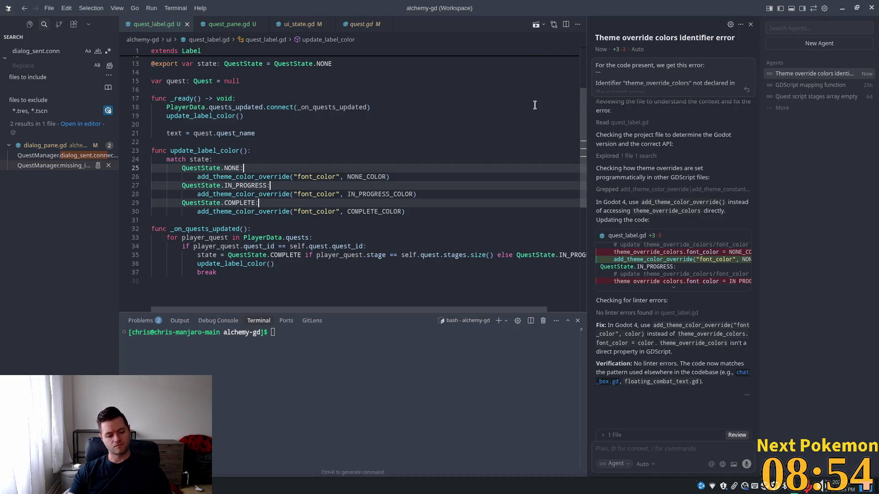
{"action": "key", "text": "alt+Tab"}
{"action": "left_click", "coordinate": [734, 24]}
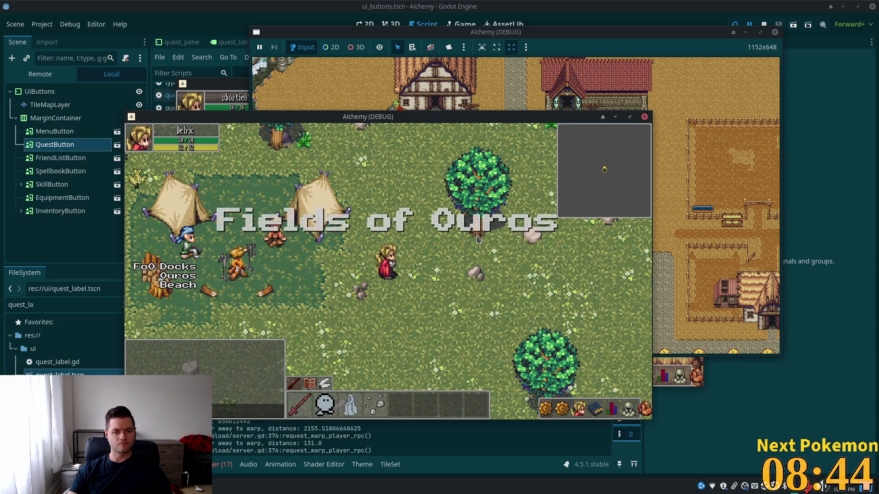
Close the skill list and open the in-game Quests panel, flipping between friends and quests
{"action": "left_click", "coordinate": [566, 405]}
{"action": "left_click", "coordinate": [566, 405]}
{"action": "left_click", "coordinate": [565, 405]}
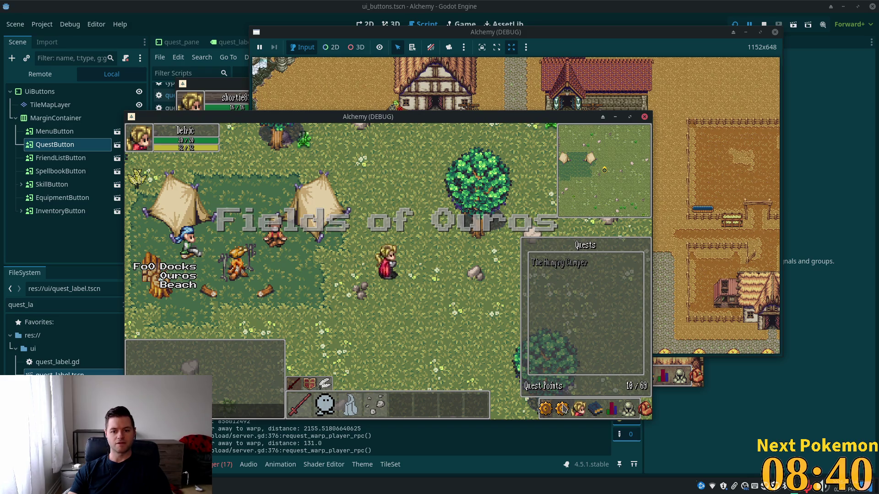
{"action": "double_click", "coordinate": [563, 403]}
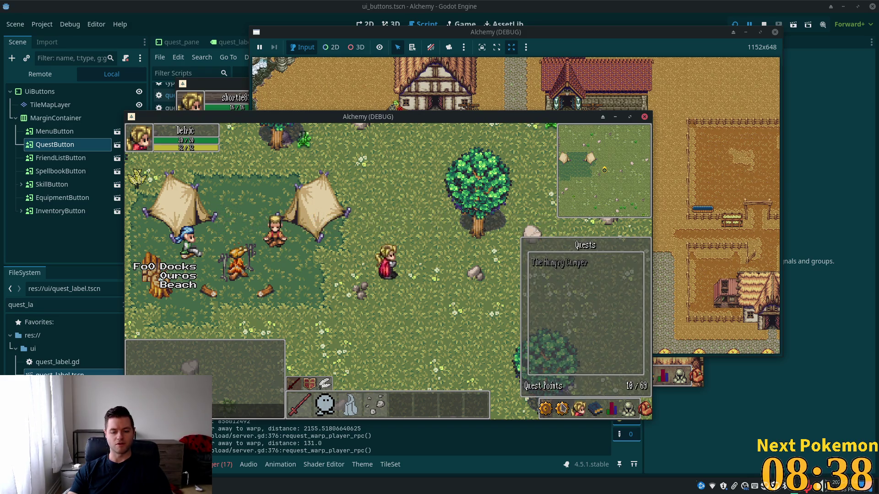
{"action": "left_click", "coordinate": [579, 407]}
{"action": "left_click", "coordinate": [566, 407]}
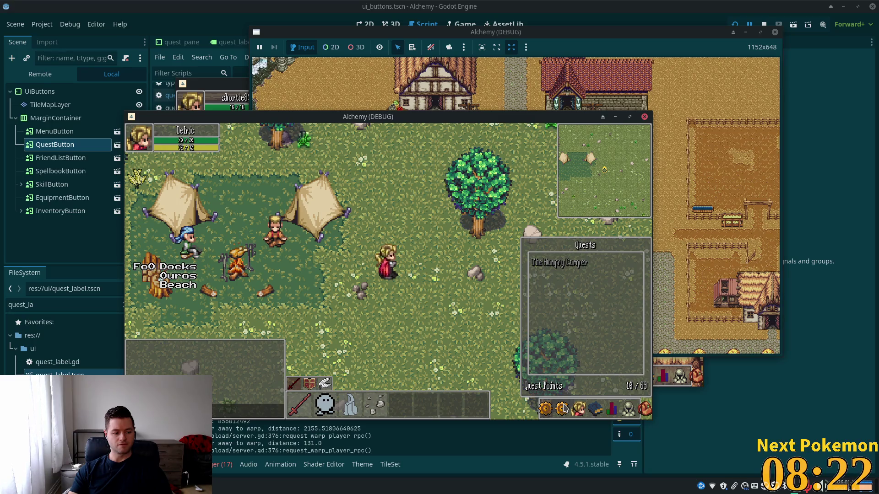
Reopen the Quests panel to check the label colour, close it, and bring up phpMyAdmin's login
{"action": "left_click", "coordinate": [564, 408]}
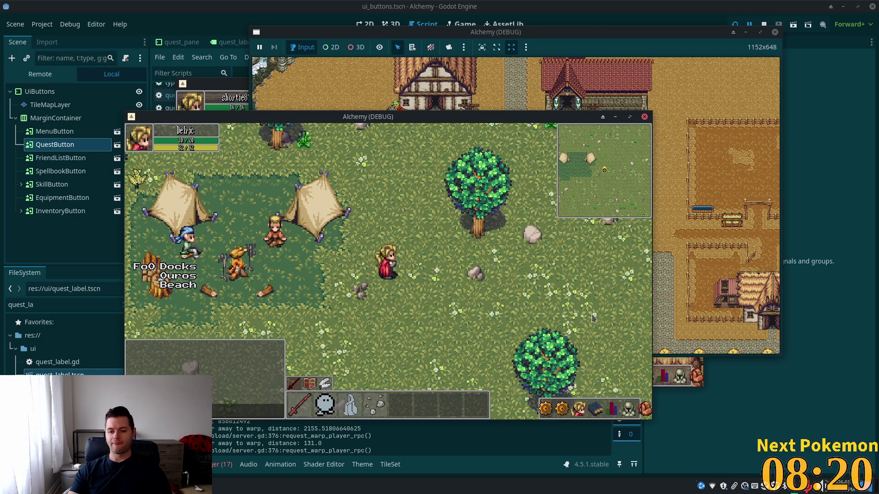
{"action": "left_click", "coordinate": [575, 406]}
{"action": "left_click", "coordinate": [575, 405]}
{"action": "left_click", "coordinate": [561, 408]}
{"action": "left_click", "coordinate": [561, 408]}
{"action": "left_click", "coordinate": [561, 408]}
{"action": "left_click", "coordinate": [561, 408]}
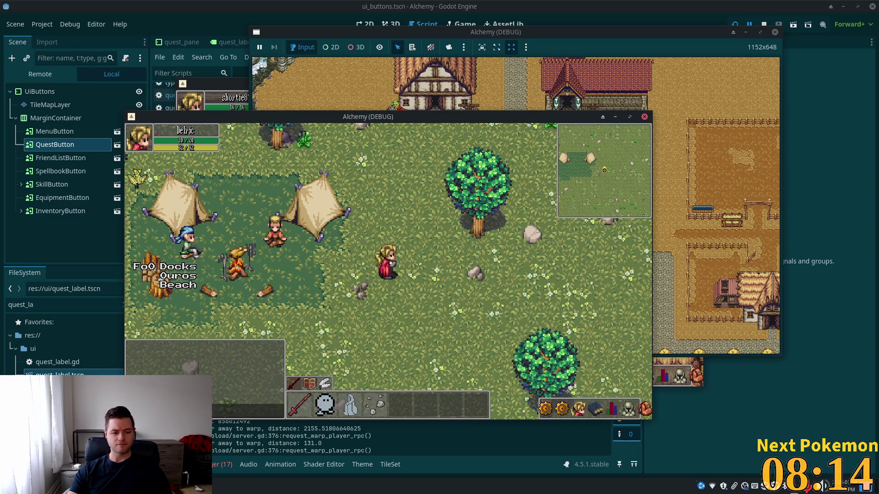
{"action": "key", "text": "alt+Tab"}
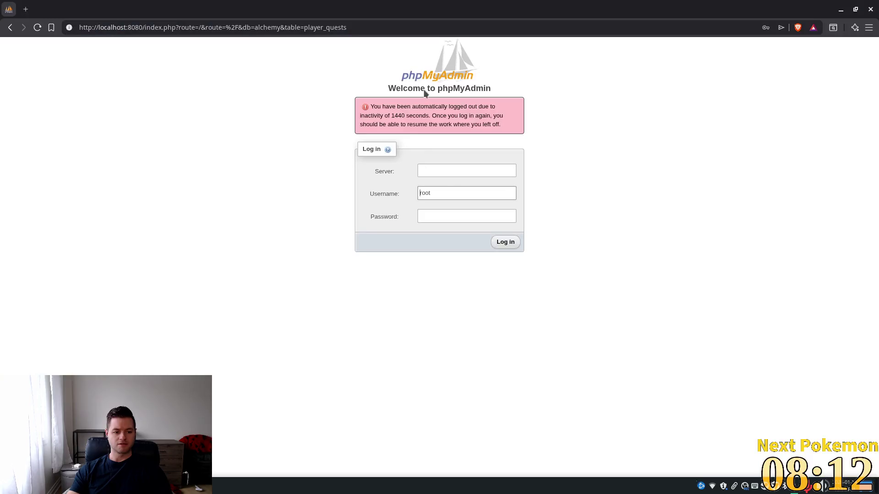
Log back in to phpMyAdmin on server db with the saved username and password
{"action": "left_click", "coordinate": [426, 171]}
{"action": "left_click", "coordinate": [475, 191]}
{"action": "left_click", "coordinate": [474, 197]}
{"action": "left_click", "coordinate": [476, 215]}
{"action": "left_click", "coordinate": [513, 237]}
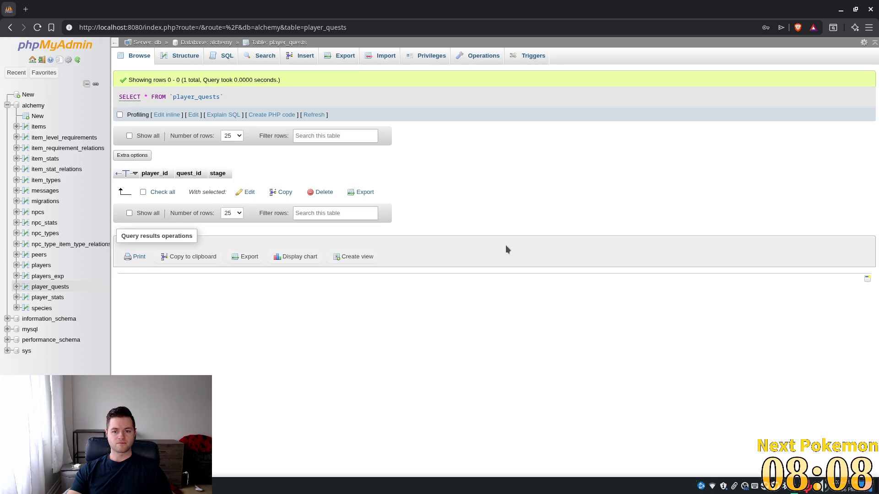
Refresh the player_quests rows, showing quest 0 at stage 4, then return to Cursor
{"action": "key", "text": "alt+Tab"}
{"action": "key", "text": "alt+Tab"}
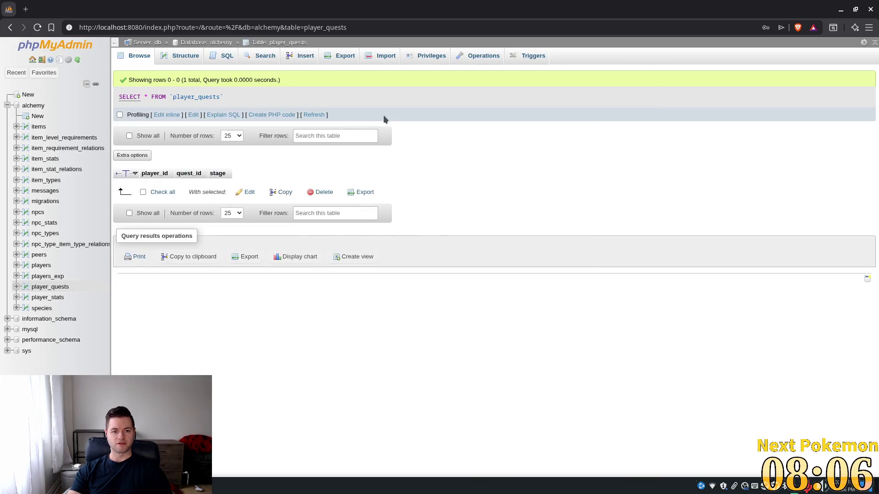
{"action": "left_click", "coordinate": [314, 116]}
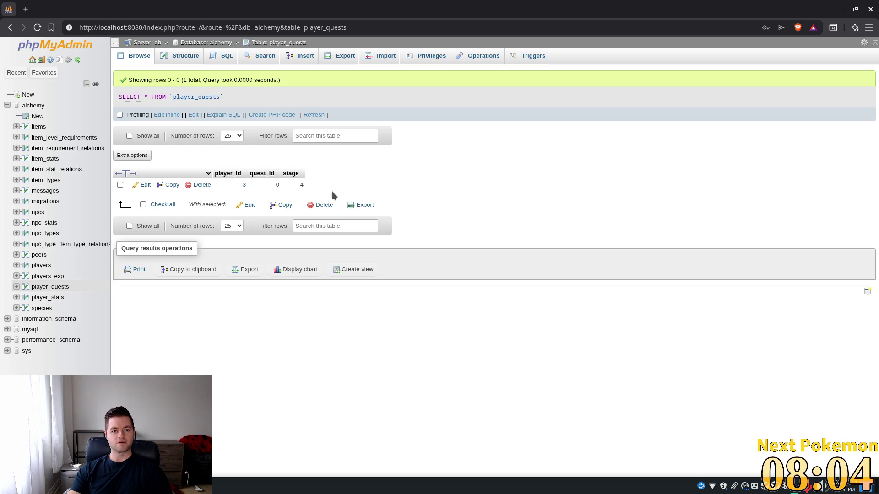
{"action": "key", "text": "alt+Tab"}
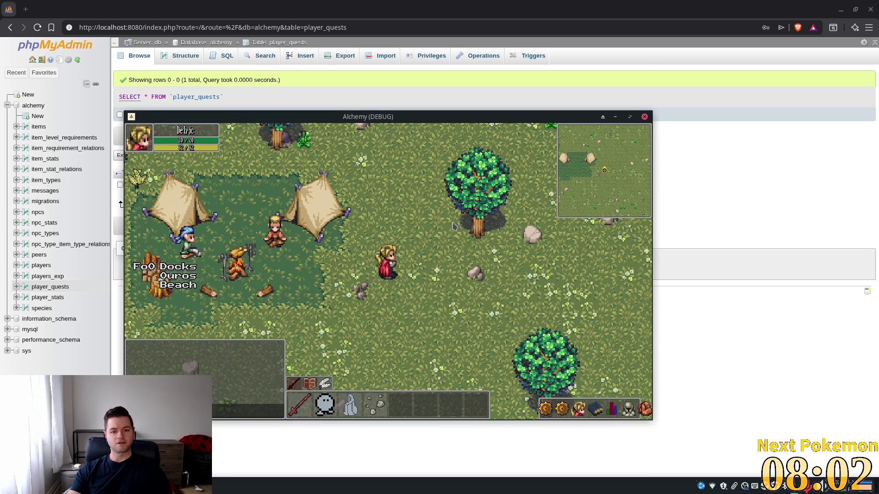
{"action": "left_click", "coordinate": [726, 259]}
{"action": "key", "text": "alt+Tab"}
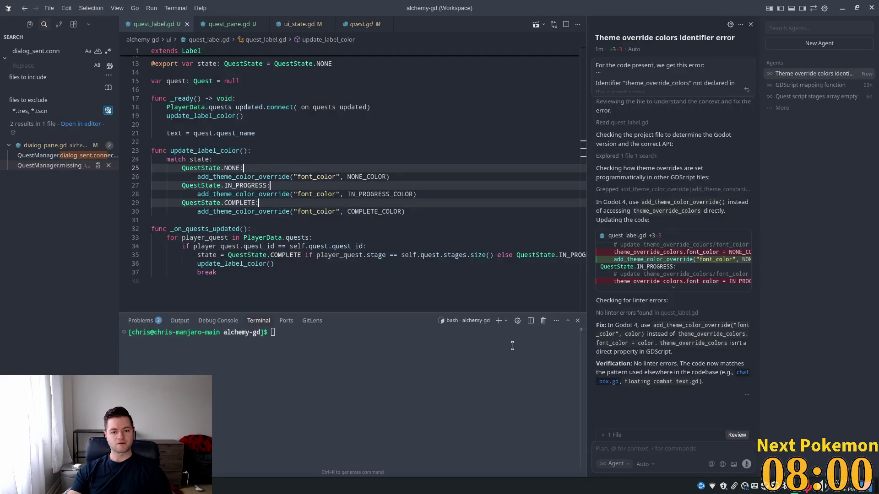
{"action": "left_click", "coordinate": [427, 201]}
{"action": "left_click", "coordinate": [423, 212]}
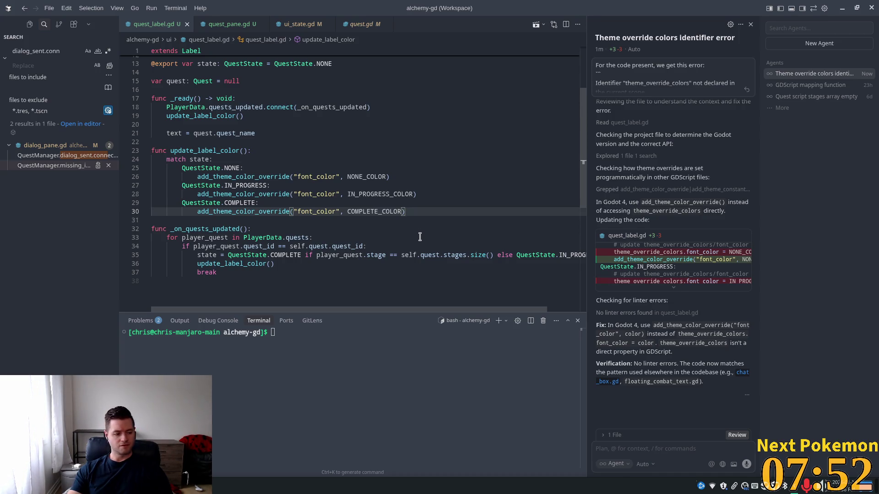
{"action": "mouse_move", "coordinate": [525, 255]}
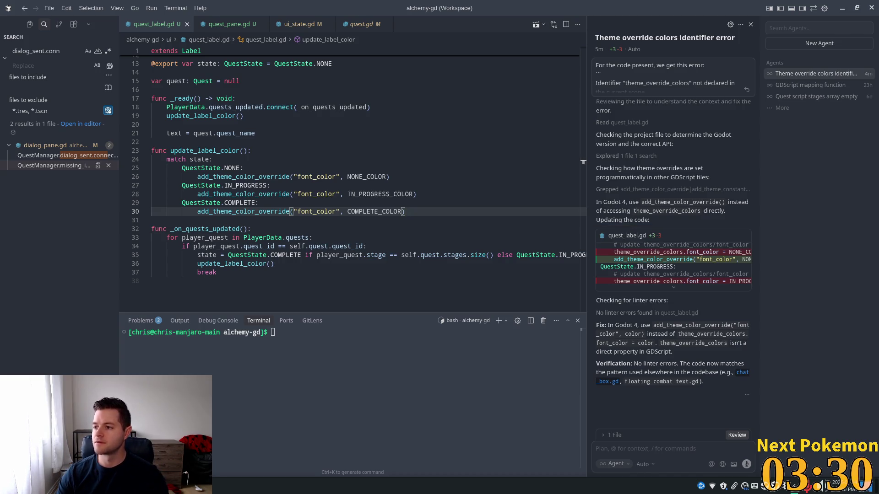
{"action": "left_click", "coordinate": [363, 187]}
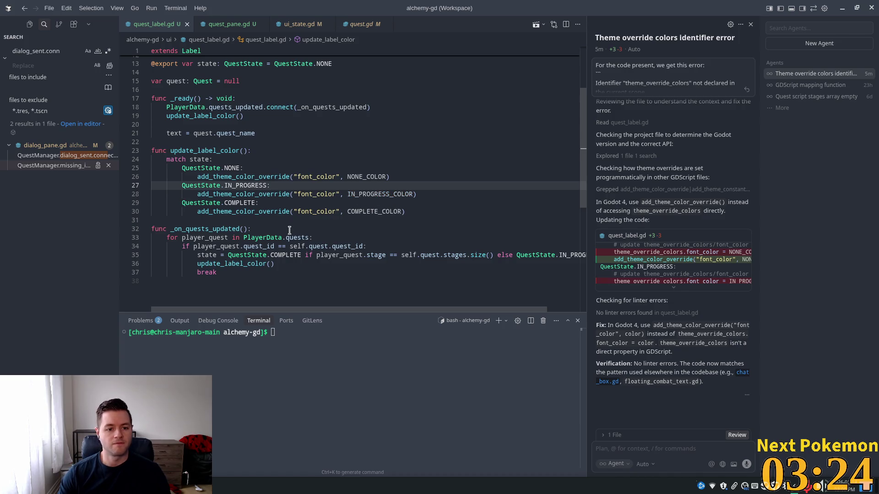
{"action": "left_click", "coordinate": [219, 168]}
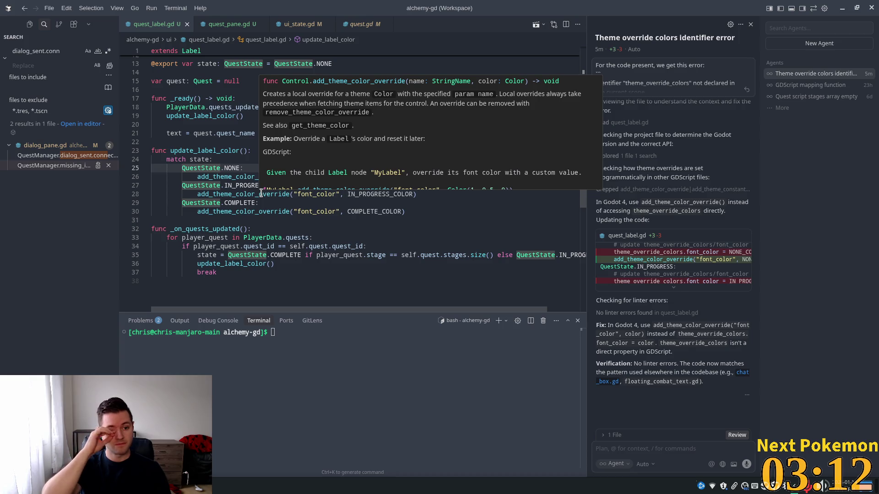
{"action": "left_click", "coordinate": [257, 157]}
{"action": "left_click", "coordinate": [224, 178]}
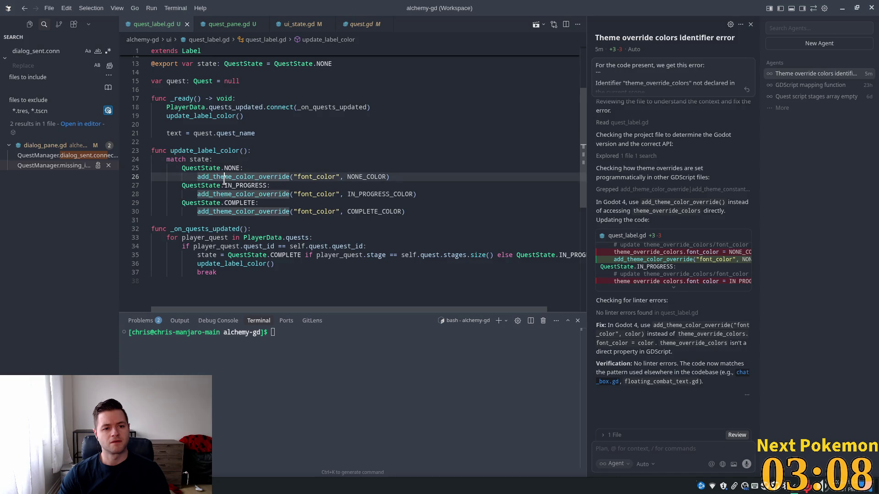
{"action": "left_click", "coordinate": [205, 161]}
{"action": "scroll", "coordinate": [219, 173], "scroll_direction": "up", "scroll_amount": 2}
{"action": "scroll", "coordinate": [217, 172], "scroll_direction": "down", "scroll_amount": 3}
{"action": "scroll", "coordinate": [209, 180], "scroll_direction": "up", "scroll_amount": 5}
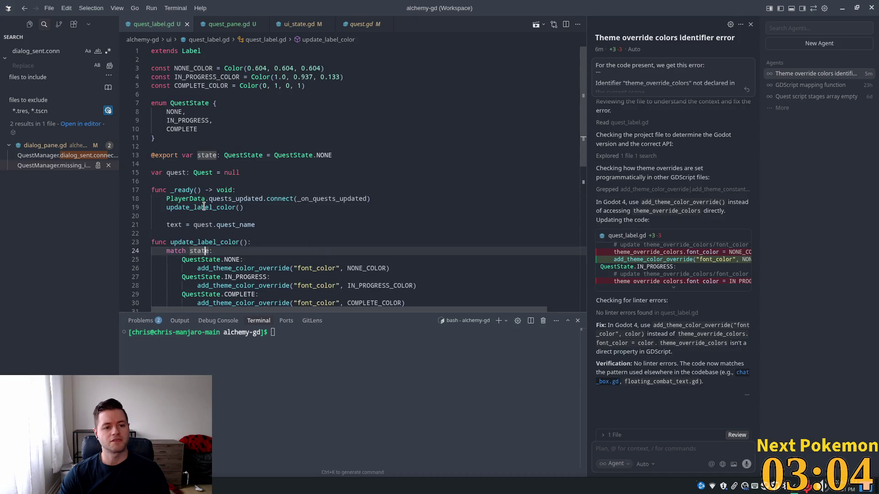
{"action": "double_click", "coordinate": [203, 155]}
{"action": "scroll", "coordinate": [243, 183], "scroll_direction": "down", "scroll_amount": 2}
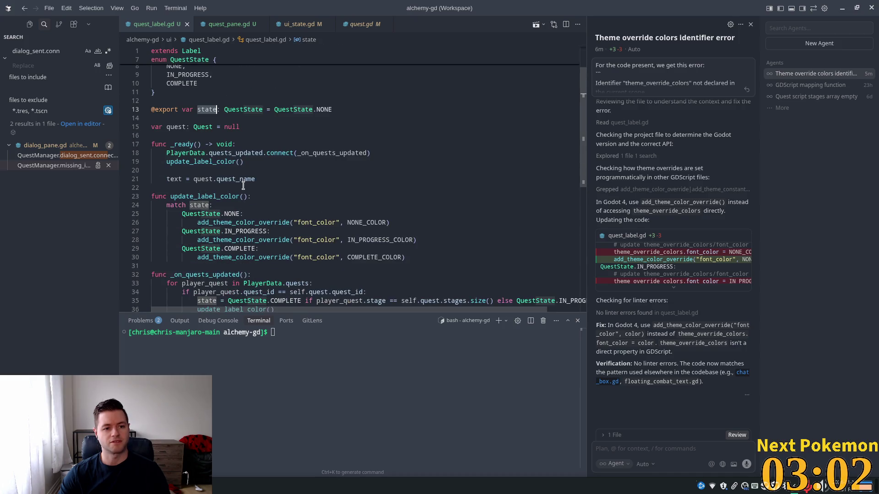
{"action": "mouse_move", "coordinate": [229, 177]}
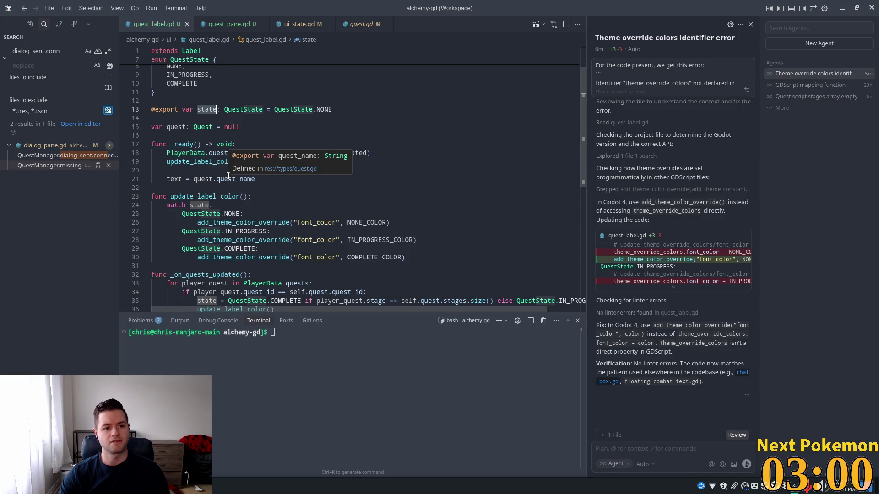
{"action": "double_click", "coordinate": [224, 153]}
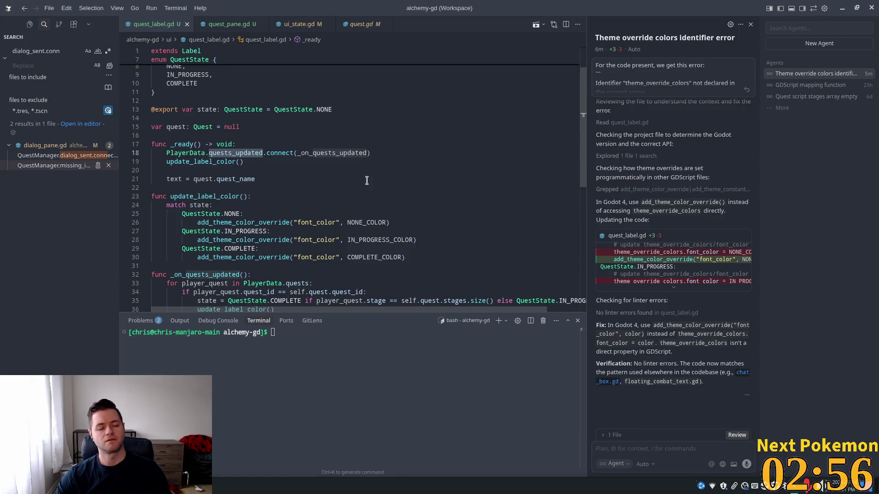
{"action": "scroll", "coordinate": [302, 203], "scroll_direction": "down", "scroll_amount": 3}
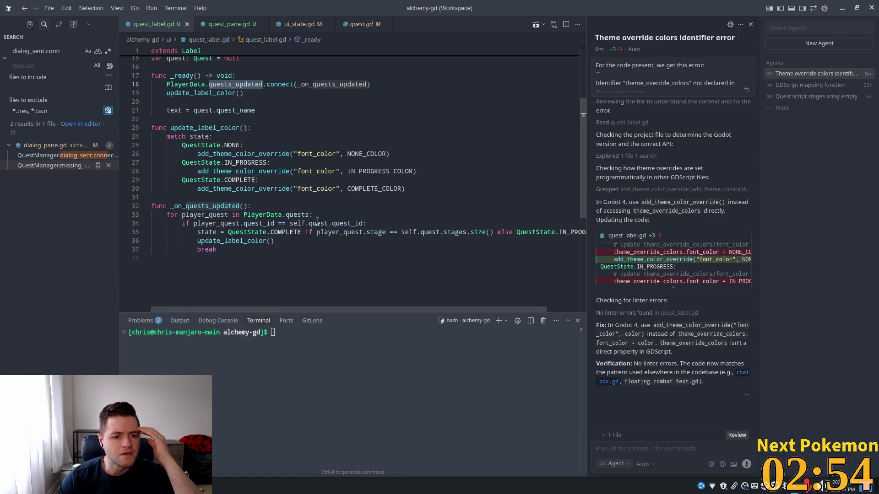
{"action": "double_click", "coordinate": [207, 232]}
Add a quests_updated print line above the quest loop in _on_quests_updated
{"action": "key", "text": "Escape"}
{"action": "key", "text": "Up"}
{"action": "key", "text": "Up"}
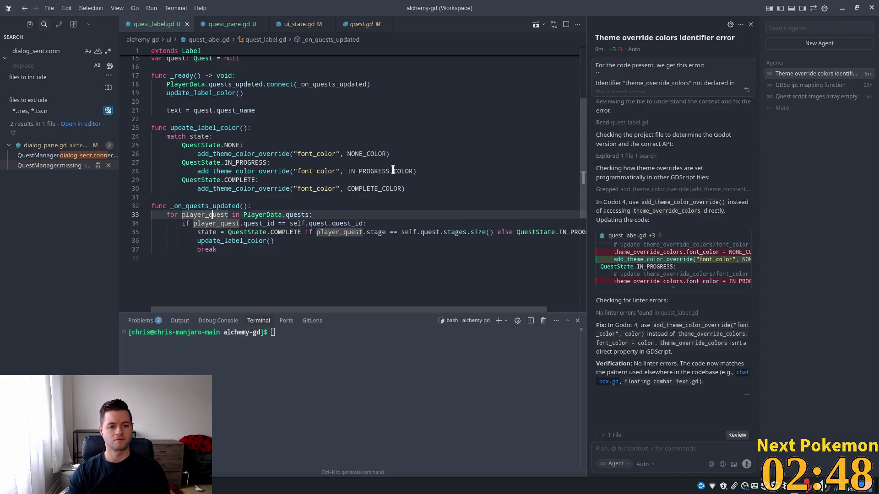
{"action": "key", "text": "Up"}
{"action": "key", "text": "End"}
{"action": "key", "text": "Return"}
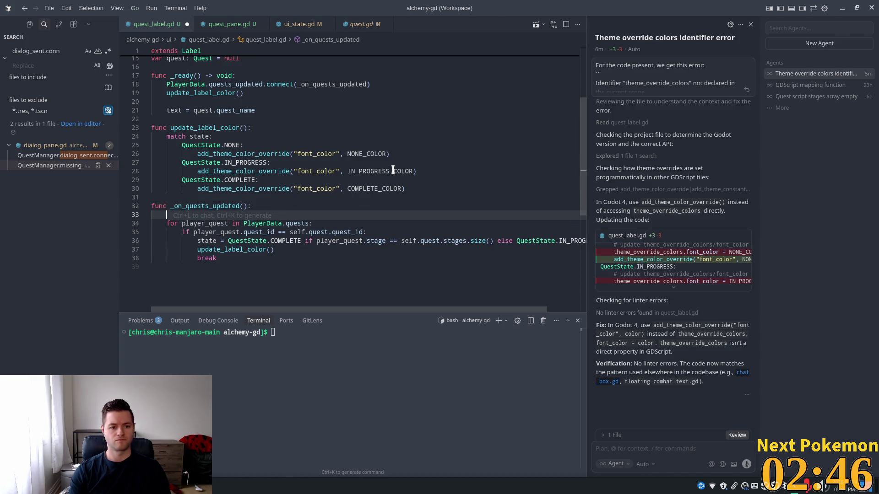
{"action": "type", "text": "prin"}
{"action": "key", "text": "Tab"}
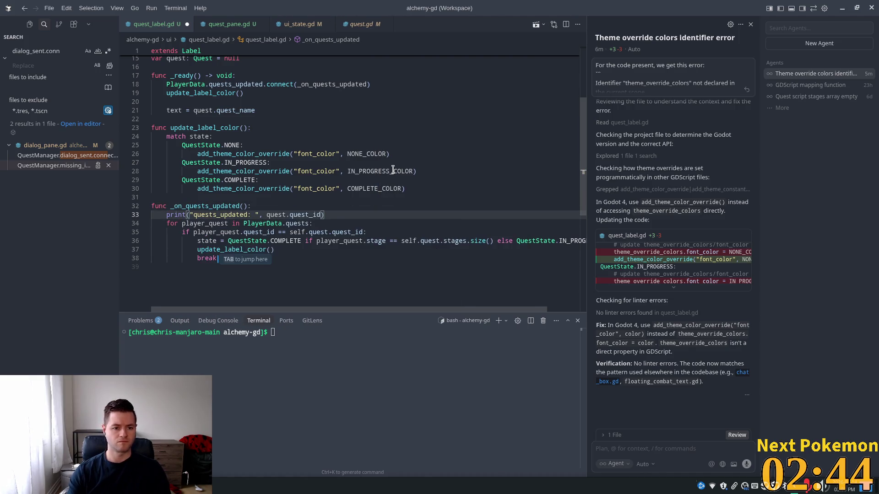
Print the matched player quest inside the quest id check branch
{"action": "left_click", "coordinate": [367, 232]}
{"action": "key", "text": "Return"}
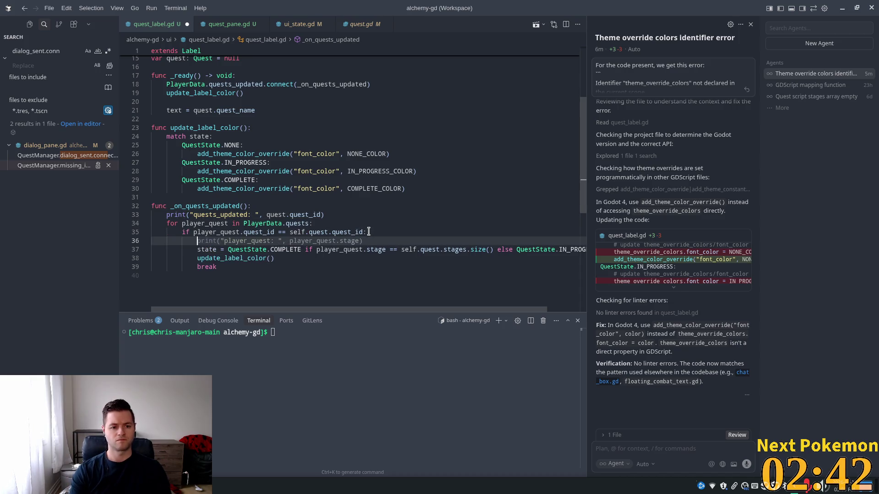
{"action": "type", "text": "print("}
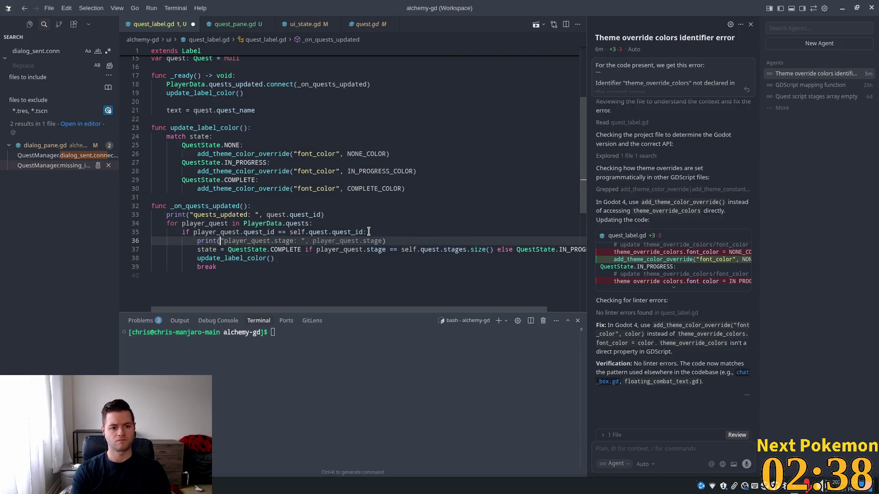
{"action": "type", "text": "\"pla"}
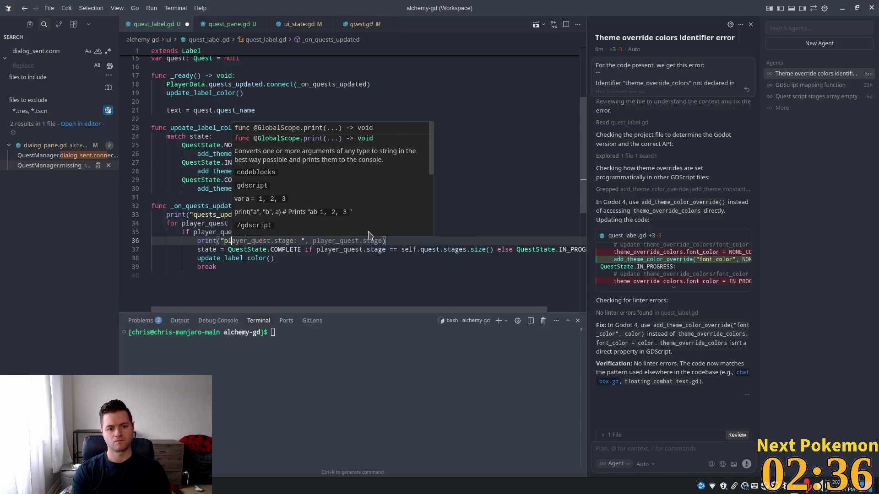
{"action": "type", "text": "yer quest"}
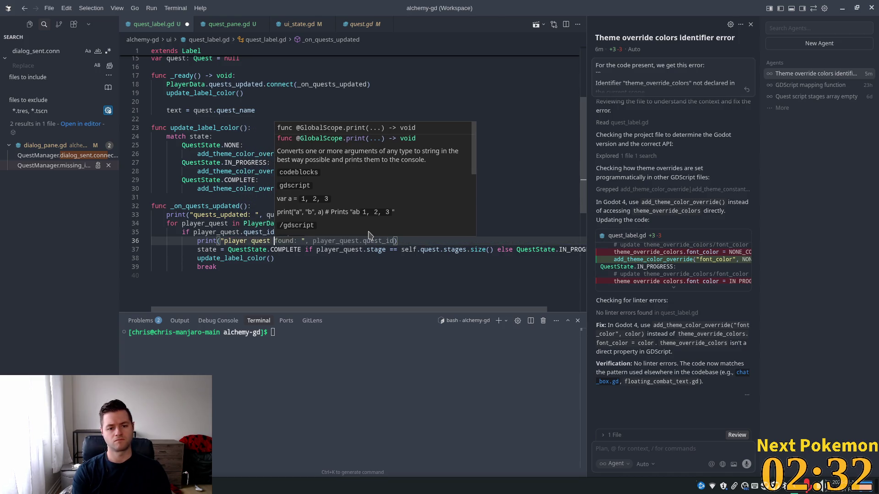
{"action": "key", "text": "Tab"}
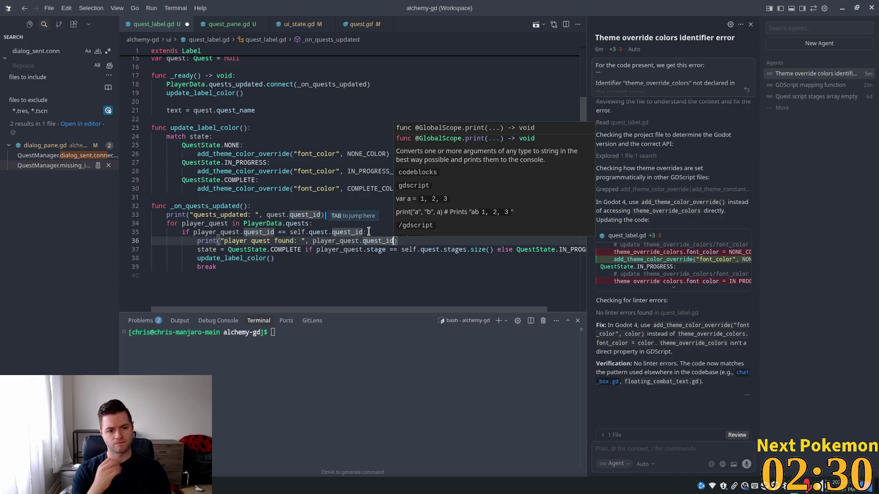
Print the state and quest.stages.size() after the state assignment, then relaunch the game
{"action": "left_click", "coordinate": [275, 249]}
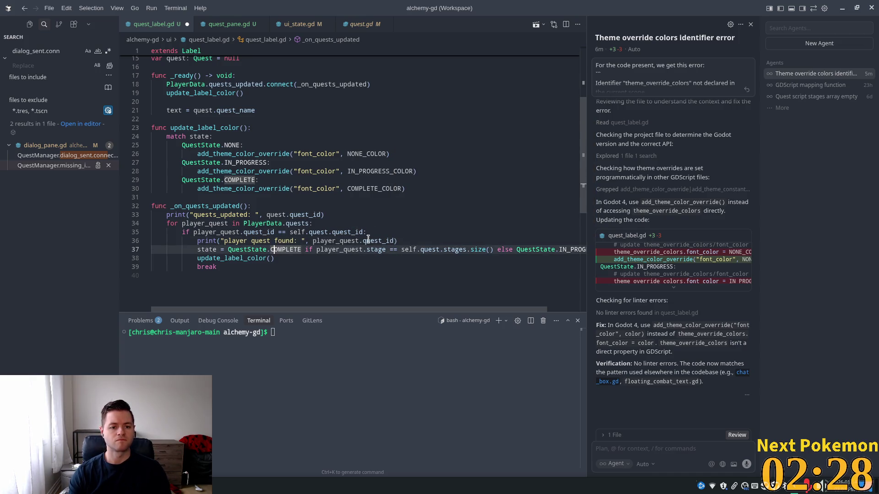
{"action": "key", "text": "End"}
{"action": "key", "text": "Return"}
{"action": "type", "text": "print(\"state: \", state)"}
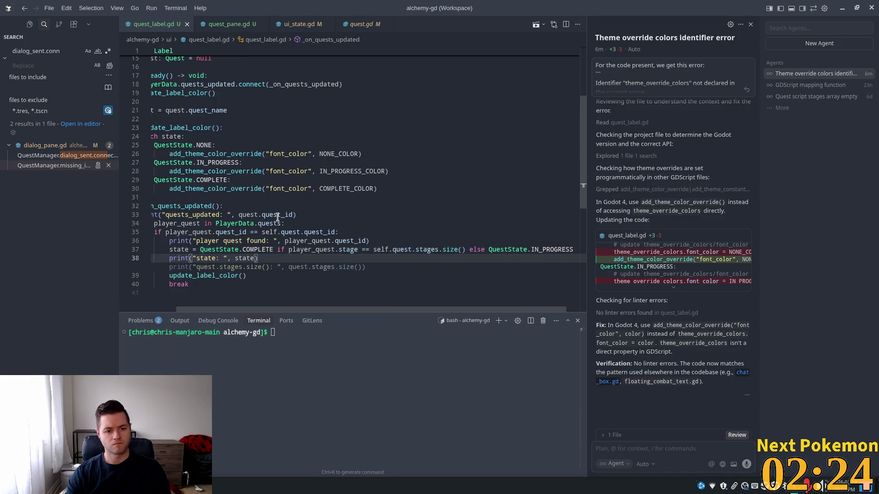
{"action": "key", "text": "Tab"}
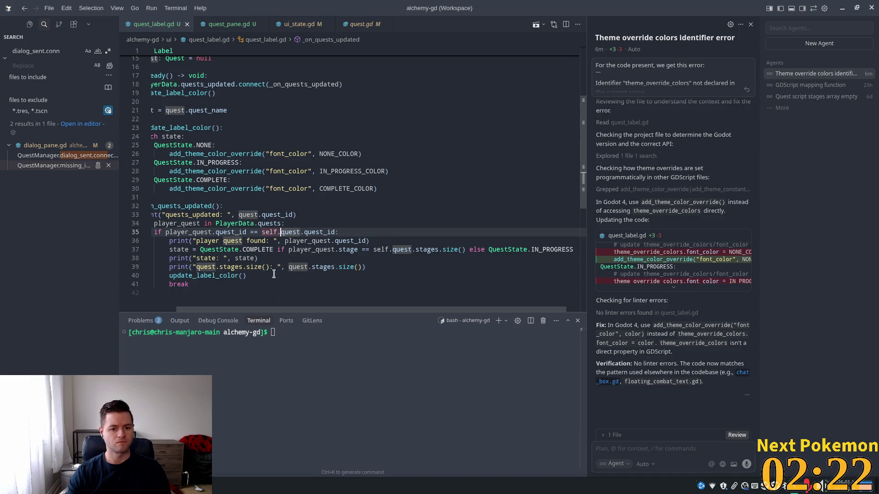
{"action": "key", "text": "alt+Tab"}
{"action": "left_click", "coordinate": [736, 26]}
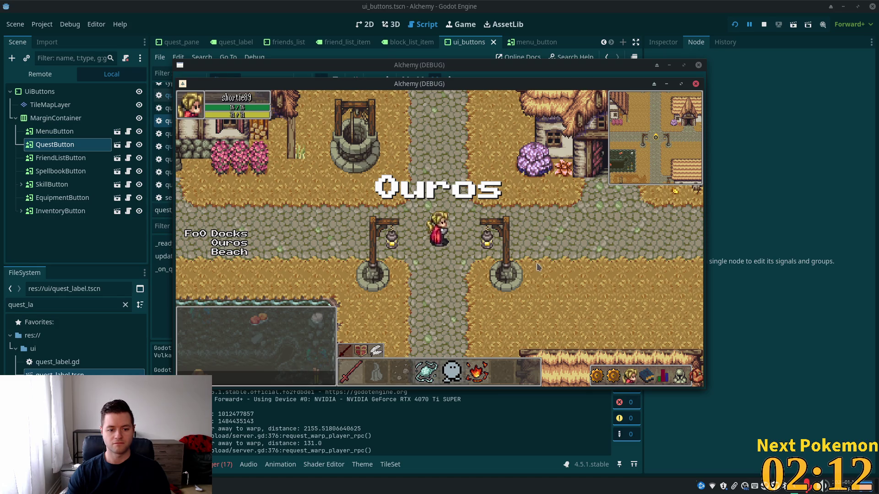
Check the in-game quests panel, then review the player_quest usage on line 36
{"action": "left_click", "coordinate": [317, 439]}
{"action": "key", "text": "alt+Tab"}
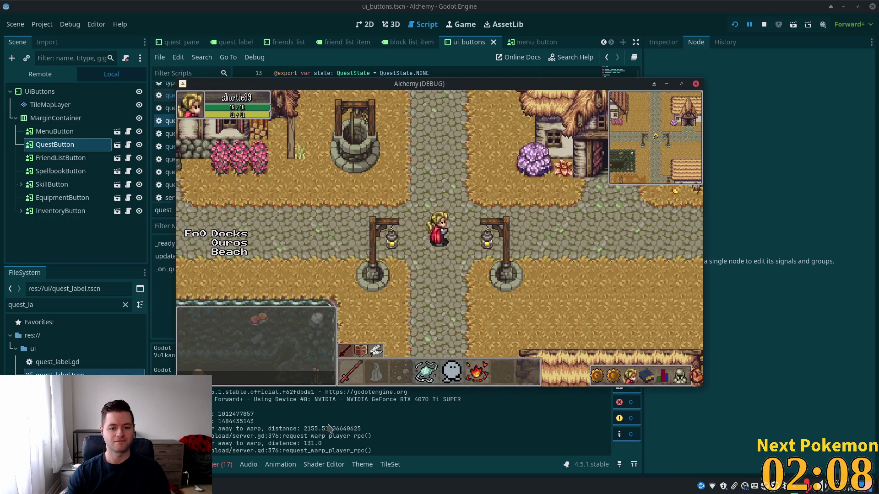
{"action": "left_click", "coordinate": [596, 366]}
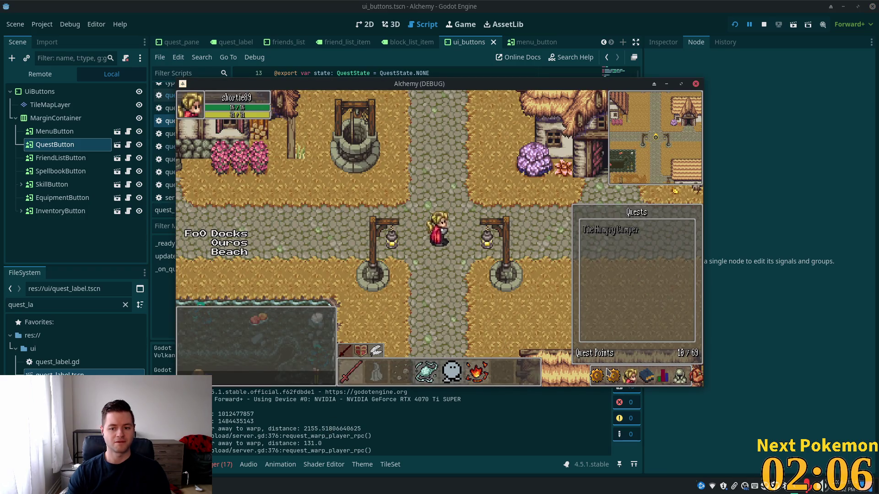
{"action": "left_click", "coordinate": [615, 375]}
{"action": "left_click", "coordinate": [375, 407]}
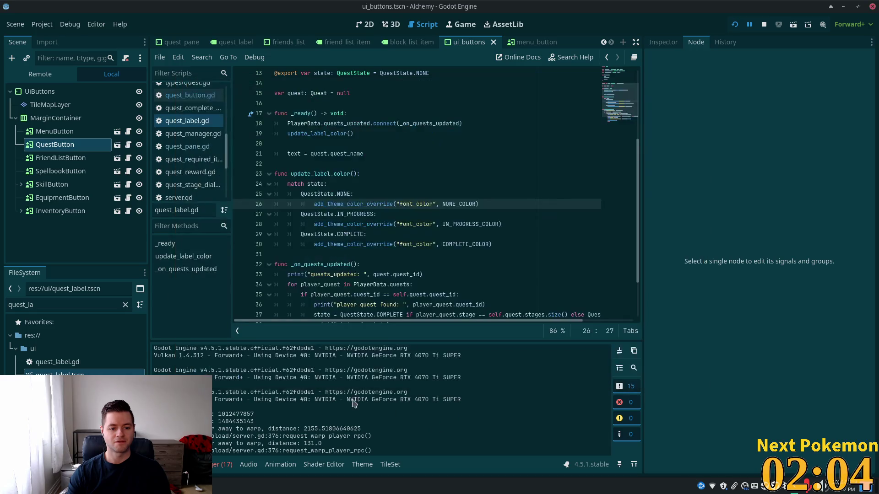
{"action": "key", "text": "alt+Tab"}
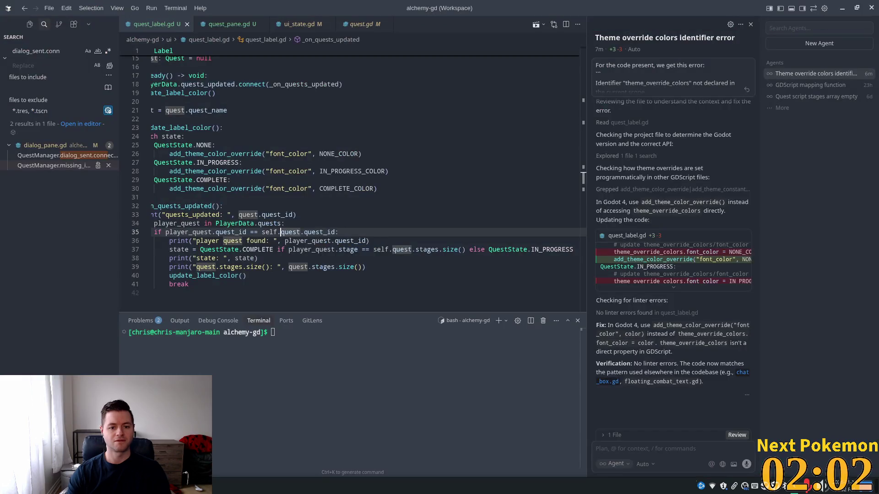
{"action": "left_click", "coordinate": [291, 241]}
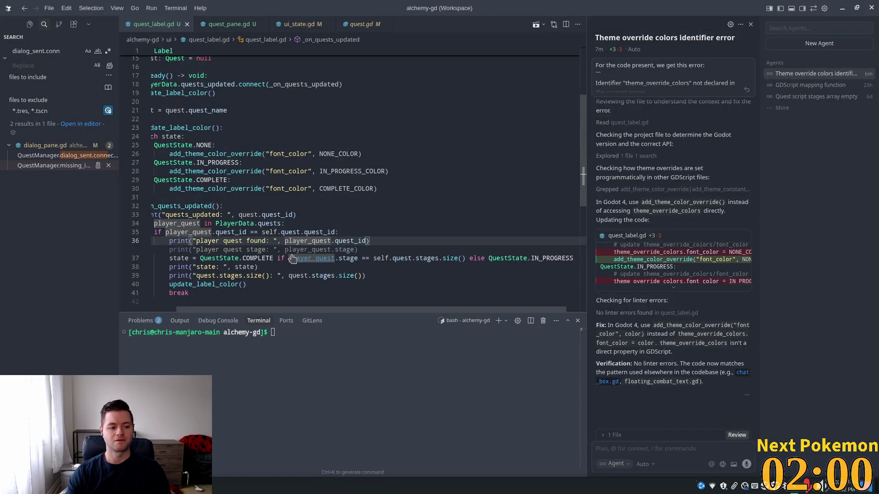
{"action": "key", "text": "alt+Tab"}
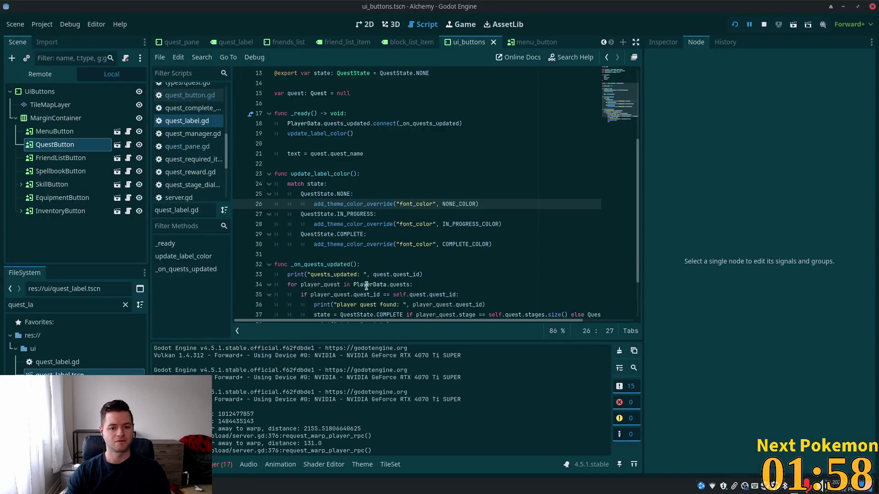
Select quests_updated on the PlayerData connection line and jump to its definition
{"action": "left_click", "coordinate": [371, 262]}
{"action": "scroll", "coordinate": [368, 275], "scroll_direction": "down", "scroll_amount": 2}
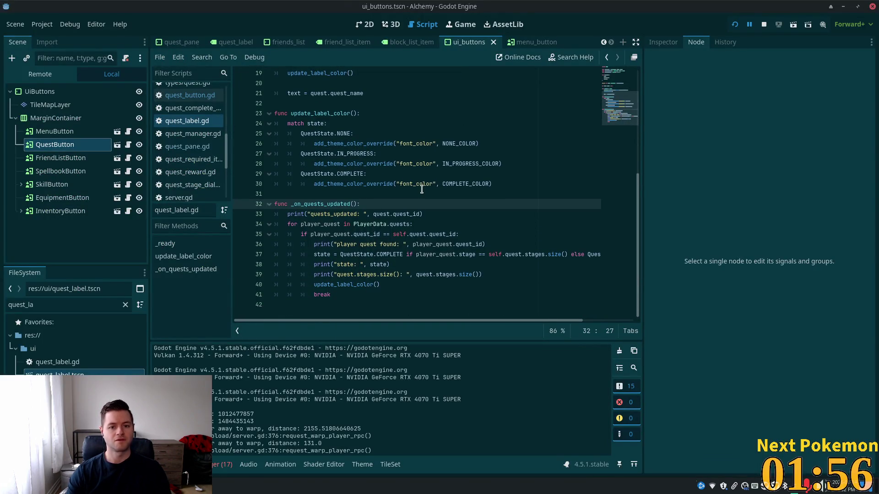
{"action": "double_click", "coordinate": [335, 203]}
{"action": "scroll", "coordinate": [431, 178], "scroll_direction": "up", "scroll_amount": 5}
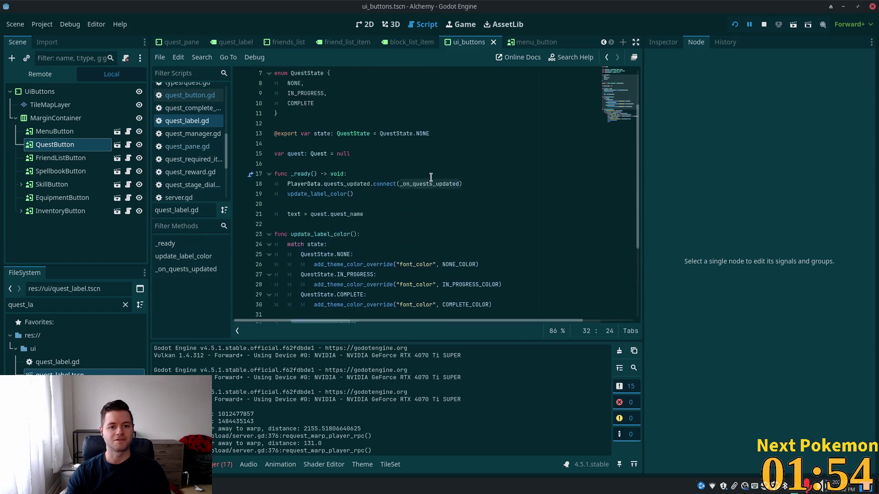
{"action": "scroll", "coordinate": [431, 178], "scroll_direction": "up", "scroll_amount": 1}
{"action": "scroll", "coordinate": [428, 221], "scroll_direction": "down", "scroll_amount": 3}
{"action": "left_click", "coordinate": [305, 158]}
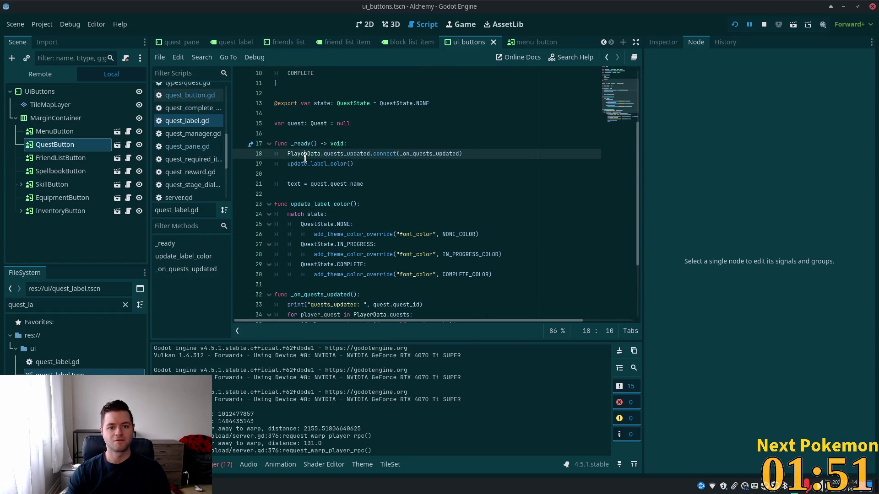
{"action": "double_click", "coordinate": [348, 154]}
{"action": "scroll", "coordinate": [478, 181], "scroll_direction": "down", "scroll_amount": 3}
{"action": "scroll", "coordinate": [471, 190], "scroll_direction": "up", "scroll_amount": 2}
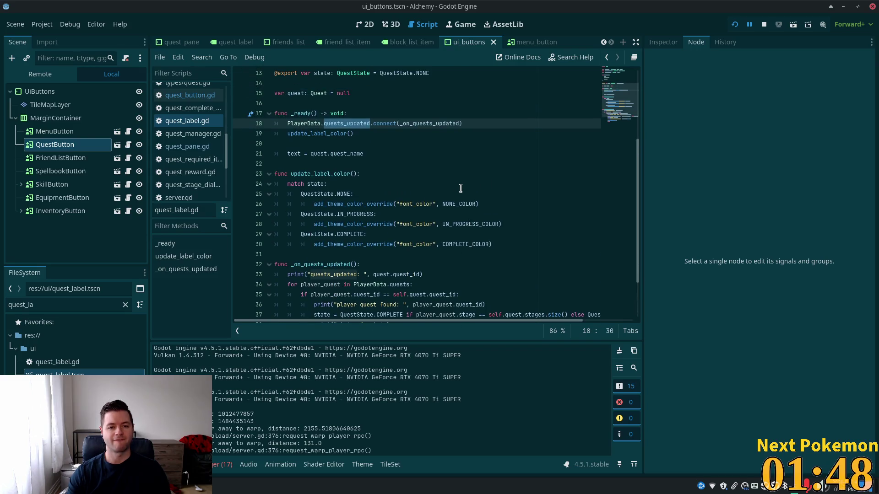
{"action": "left_click", "coordinate": [348, 123], "text": "ctrl"}
Browse player_data.gd around get_quest_stage, then return to the top of the script
{"action": "scroll", "coordinate": [405, 182], "scroll_direction": "down", "scroll_amount": 9}
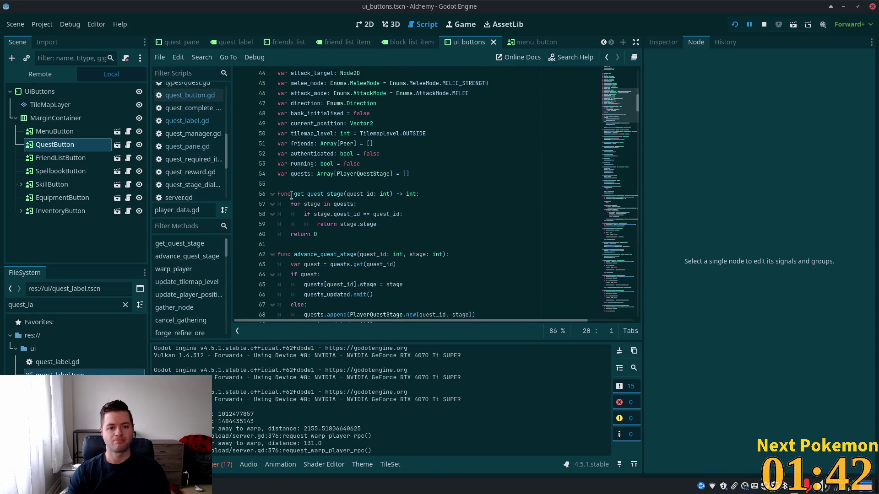
{"action": "double_click", "coordinate": [303, 194]}
{"action": "scroll", "coordinate": [387, 212], "scroll_direction": "down", "scroll_amount": 3}
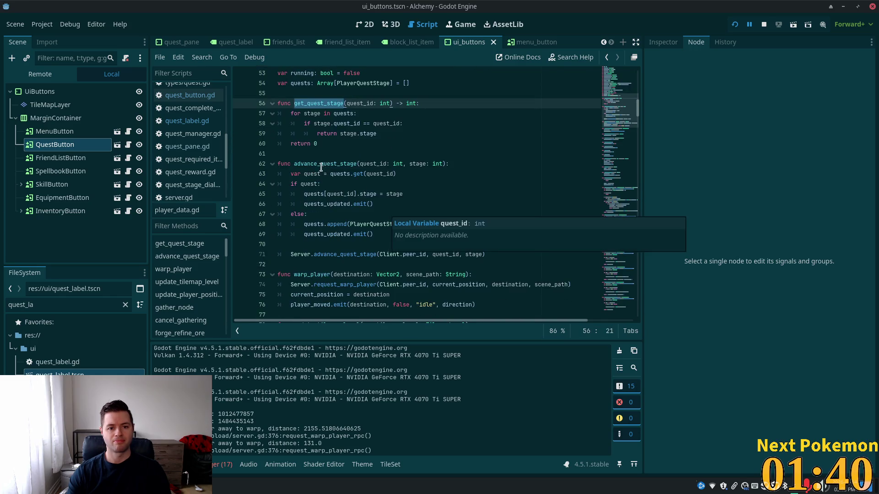
{"action": "scroll", "coordinate": [330, 174], "scroll_direction": "up", "scroll_amount": 3}
{"action": "left_click", "coordinate": [619, 78]}
{"action": "scroll", "coordinate": [336, 123], "scroll_direction": "up", "scroll_amount": 7}
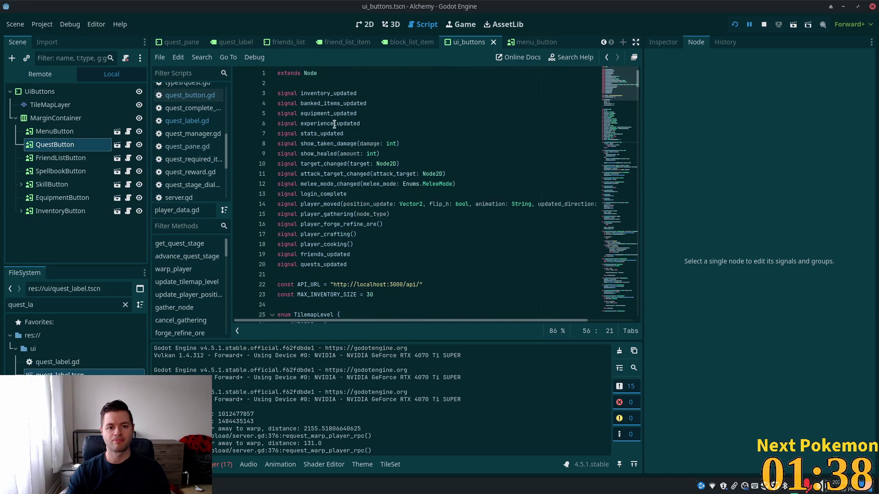
Search quests_updated, step to the last match, and copy the update_player_quests name
{"action": "double_click", "coordinate": [319, 268]}
{"action": "key", "text": "ctrl+f"}
{"action": "key", "text": "Return"}
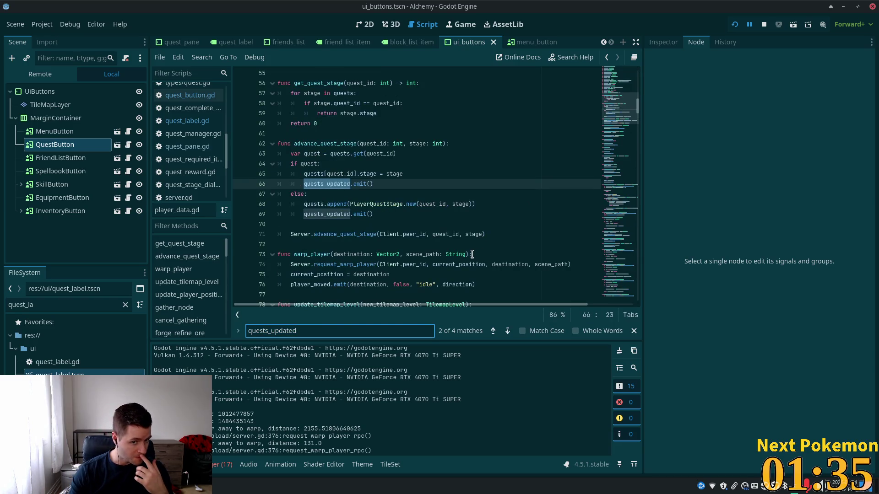
{"action": "key", "text": "Return"}
{"action": "key", "text": "Return"}
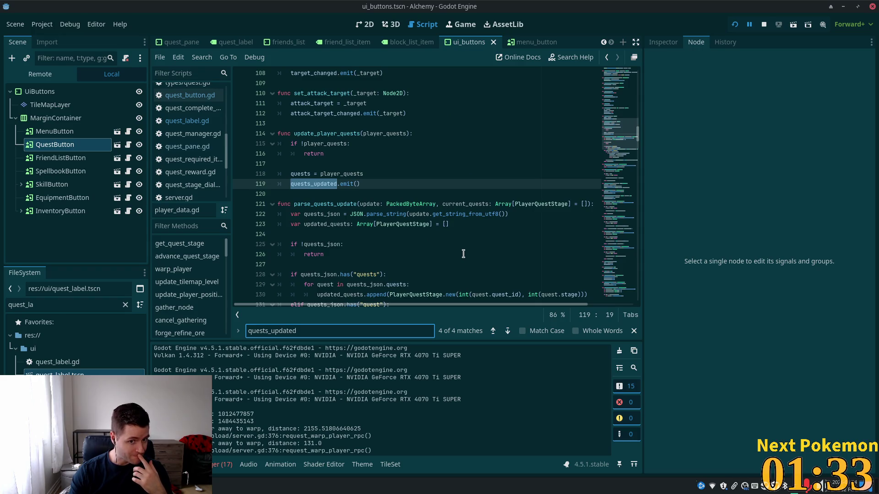
{"action": "double_click", "coordinate": [337, 133]}
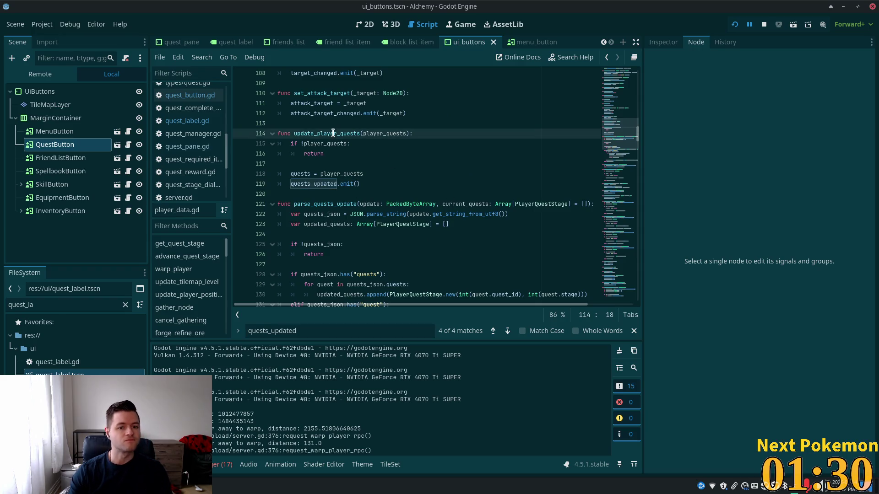
{"action": "key", "text": "alt+Tab"}
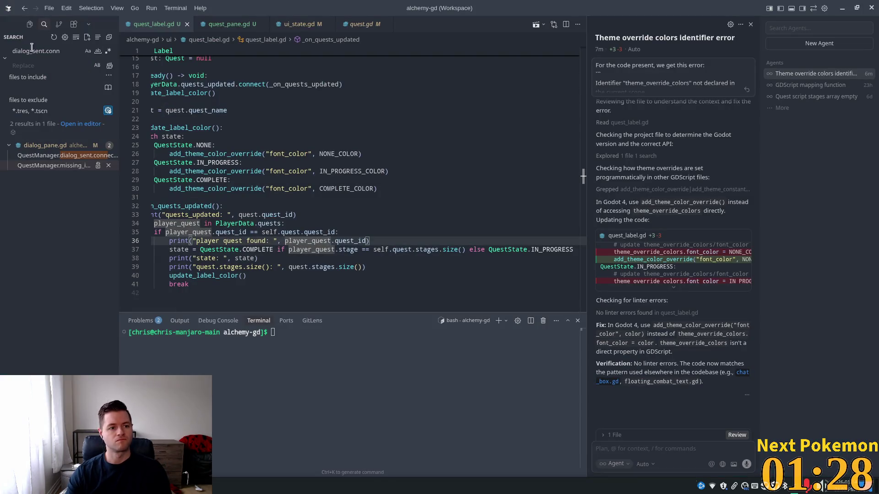
Search the project for update_player_quests and open its call in client_rpc.gd
{"action": "key", "text": "ctrl+shift+f"}
{"action": "type", "text": "update_player_quests"}
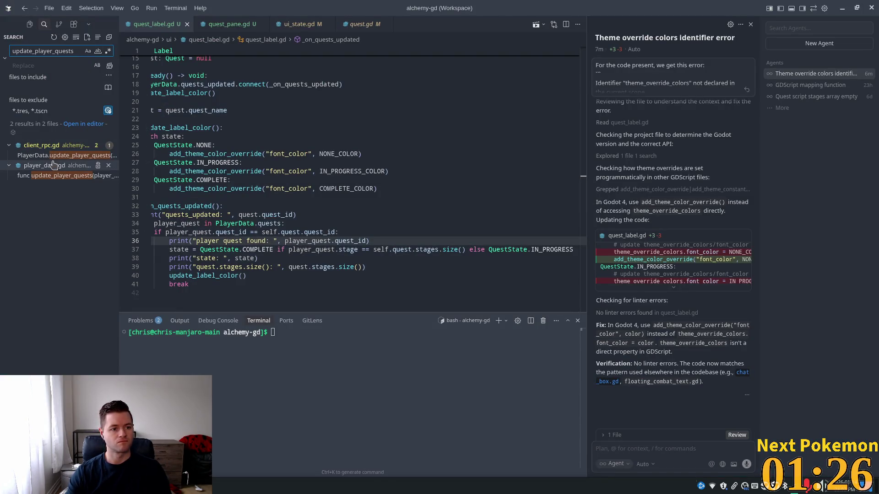
{"action": "left_click", "coordinate": [47, 181]}
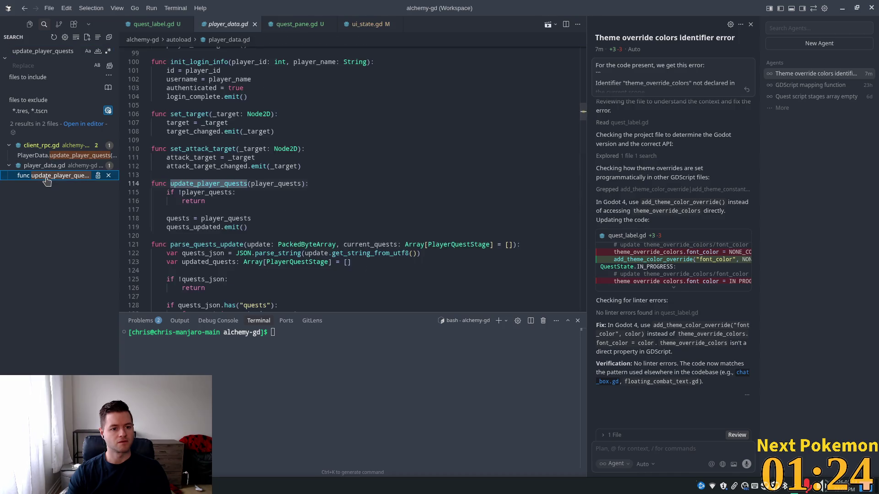
{"action": "key", "text": "Up"}
{"action": "key", "text": "Return"}
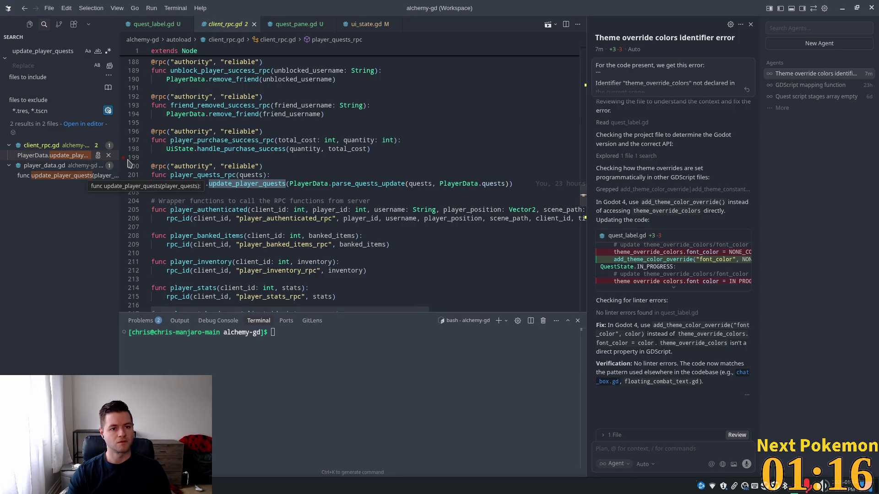
{"action": "left_click", "coordinate": [68, 158]}
{"action": "left_click", "coordinate": [68, 175]}
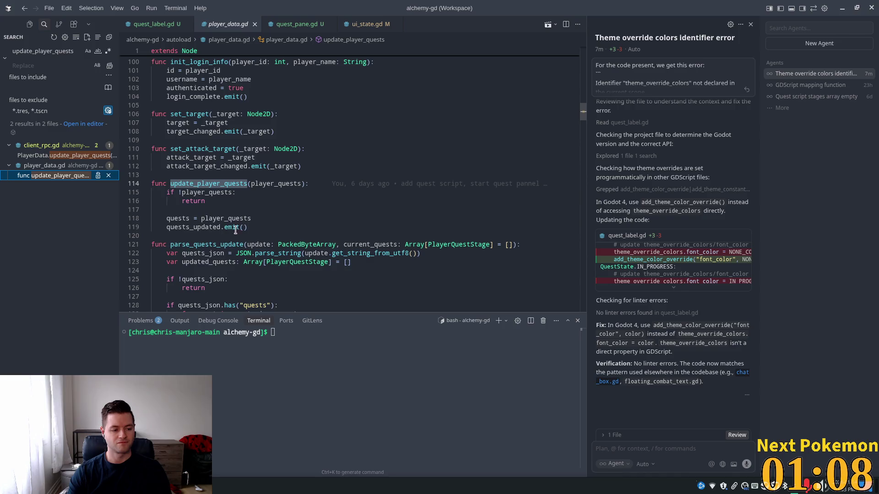
{"action": "left_click", "coordinate": [199, 230]}
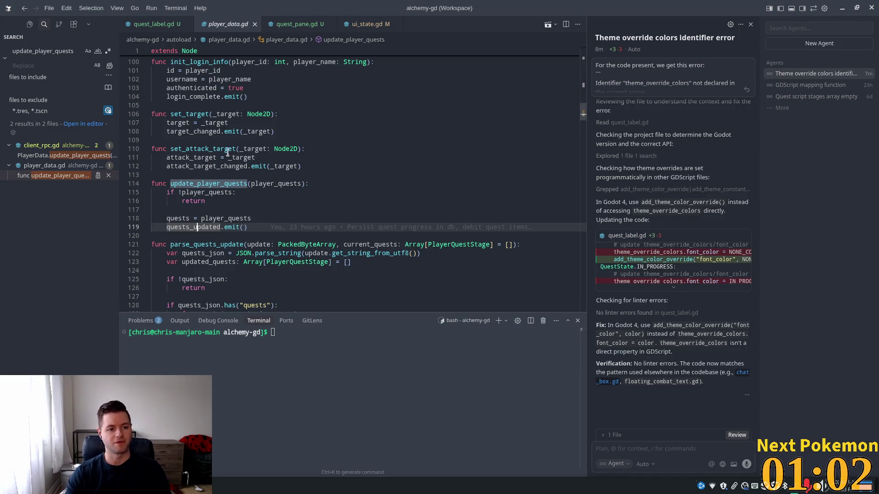
{"action": "left_click", "coordinate": [68, 155]}
Add print("player_quests_rpc: ", quests) on line 202 of player_quests_rpc and save
{"action": "double_click", "coordinate": [199, 175]}
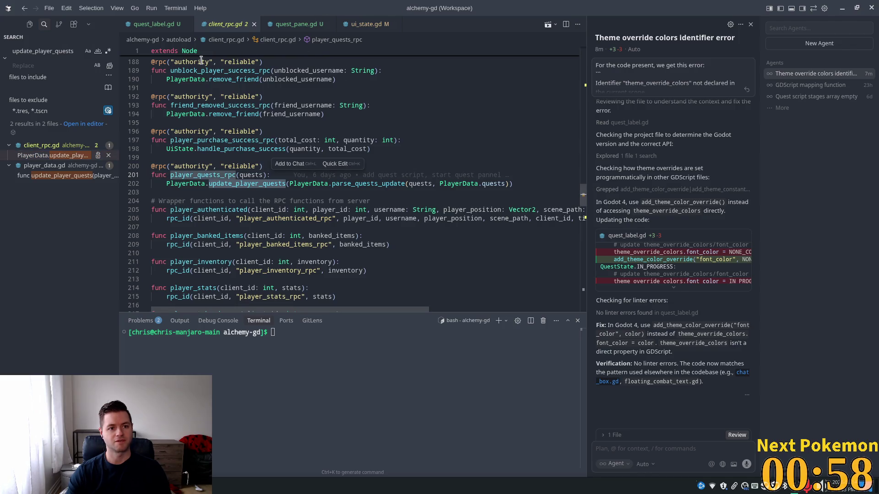
{"action": "left_click", "coordinate": [275, 175]}
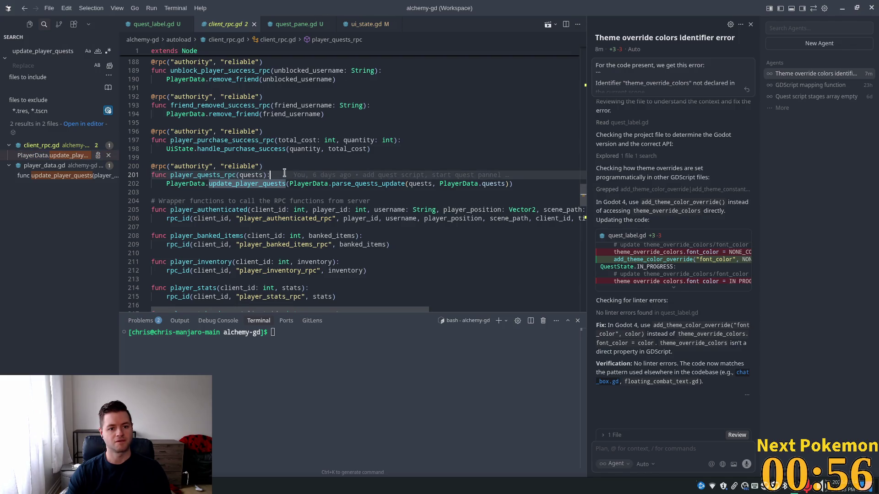
{"action": "key", "text": "Return"}
{"action": "type", "text": "print("}
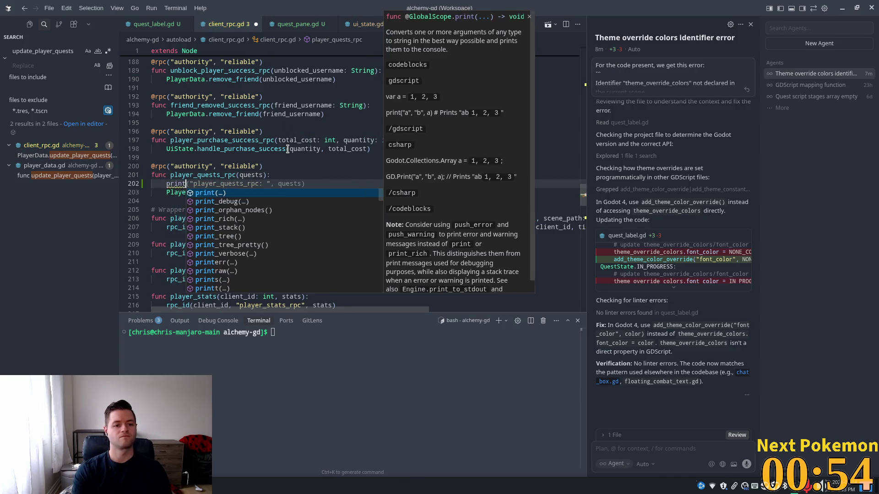
{"action": "key", "text": "Tab"}
{"action": "left_click", "coordinate": [396, 140]}
{"action": "key", "text": "ctrl+s"}
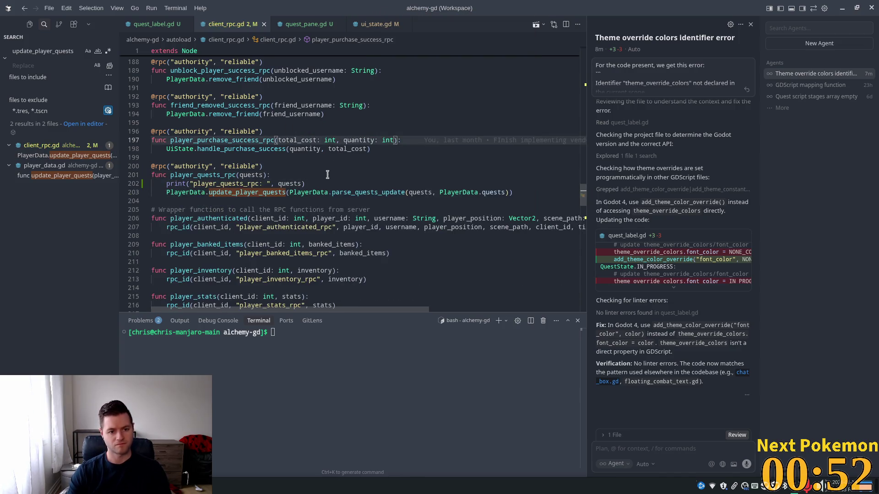
{"action": "key", "text": "alt+Tab"}
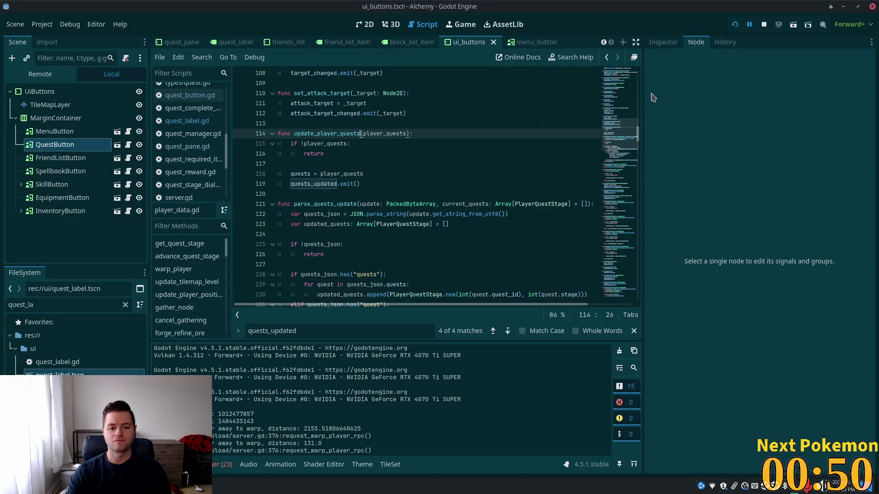
Restart the Alchemy game into Ouros and bring the script editor back in front
{"action": "left_click", "coordinate": [735, 26]}
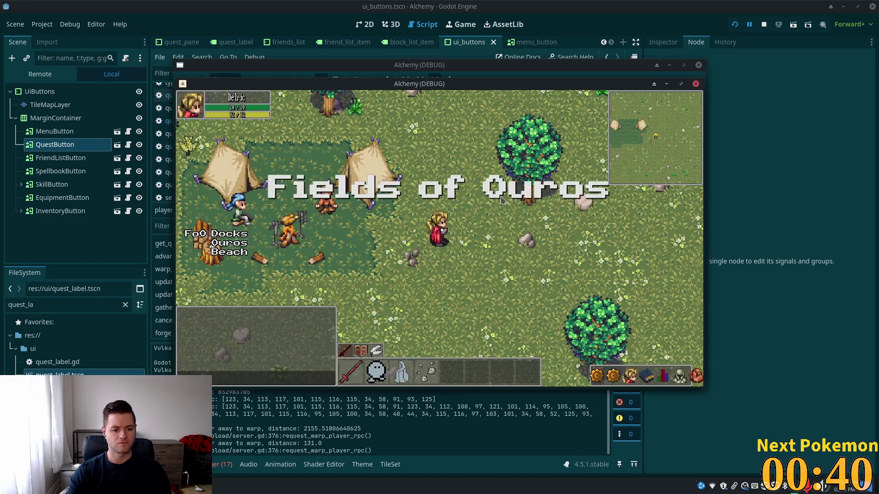
{"action": "key", "text": "alt+Tab"}
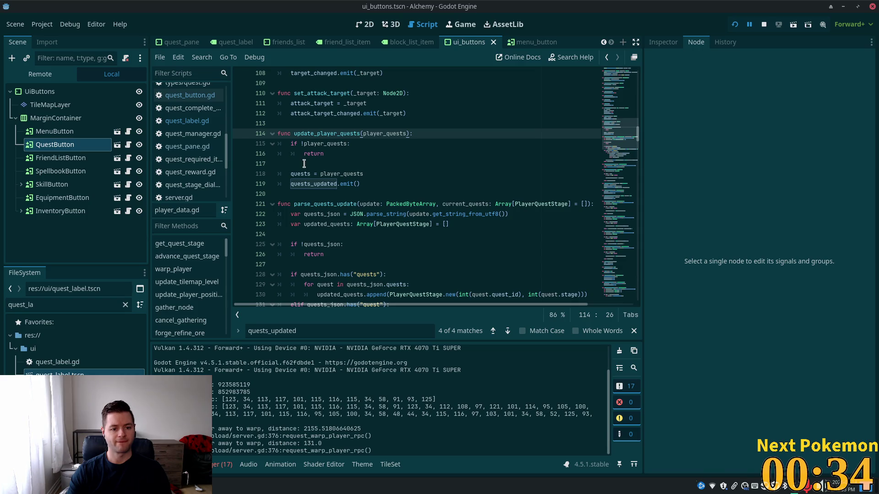
Add a print("emitting") line before the quests_updated emit in update_player_quests
{"action": "left_click", "coordinate": [300, 164]}
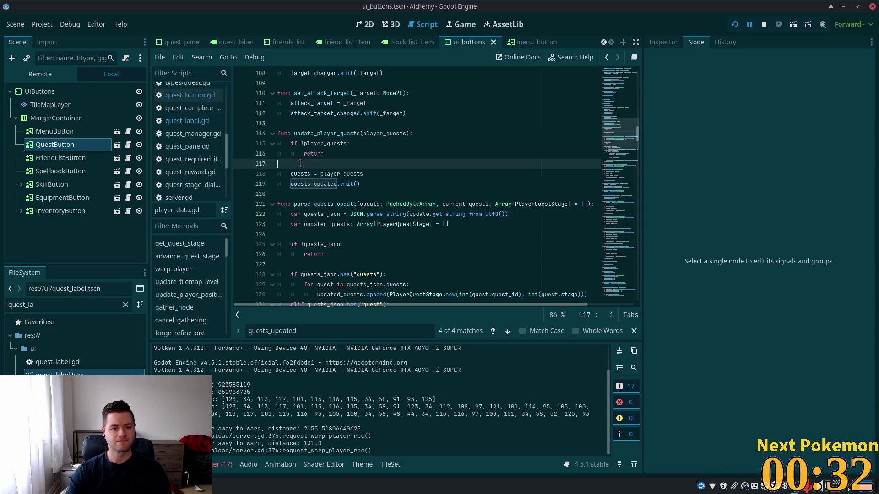
{"action": "key", "text": "Return"}
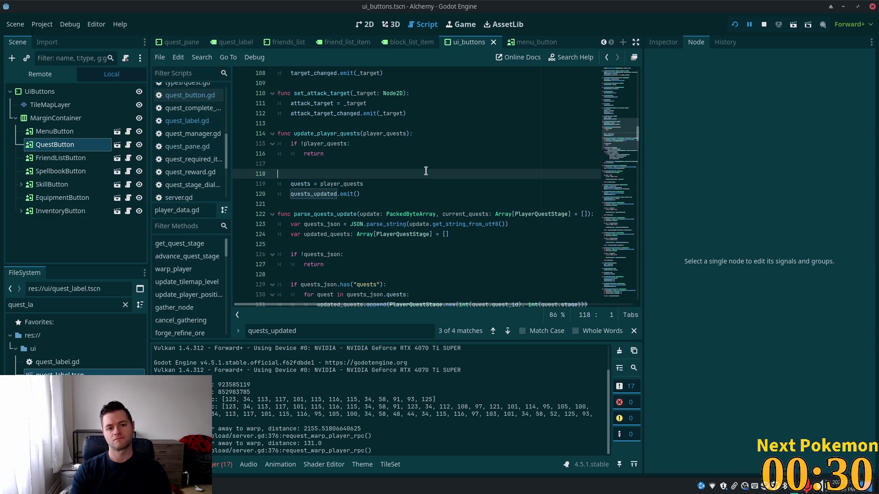
{"action": "key", "text": "Delete"}
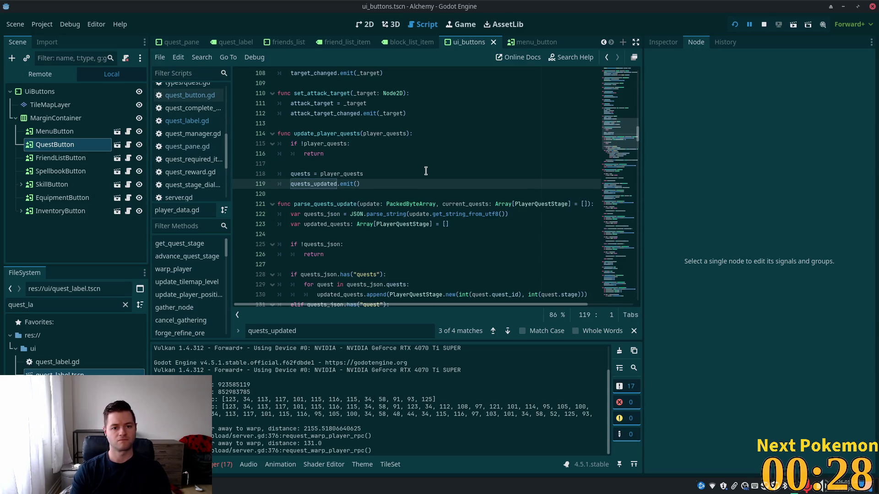
{"action": "key", "text": "End"}
{"action": "key", "text": "Return"}
{"action": "type", "text": "pri"}
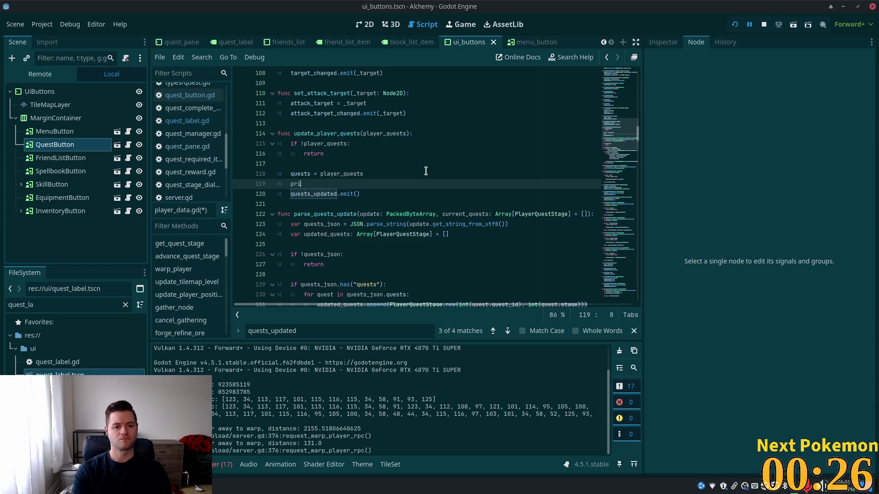
{"action": "type", "text": "nt(\"emittin"}
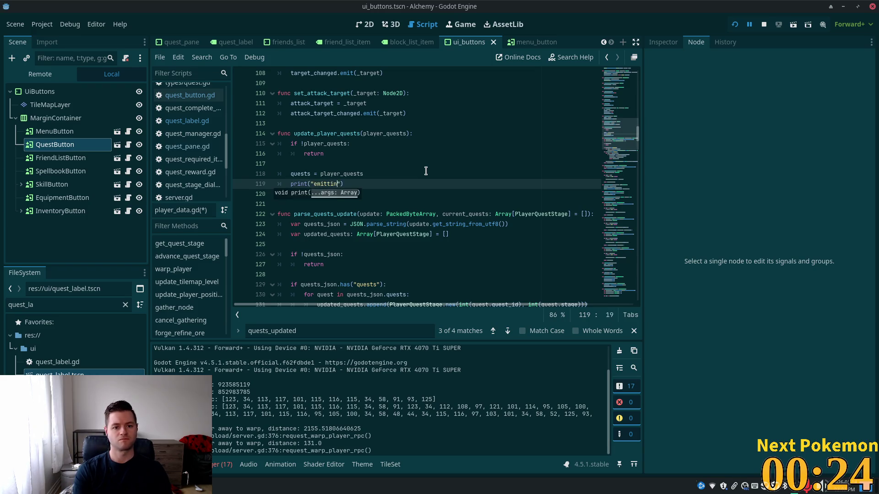
{"action": "type", "text": "g"}
Review quests and player_quests on line 118, then save and run with F5
{"action": "left_click", "coordinate": [403, 163]}
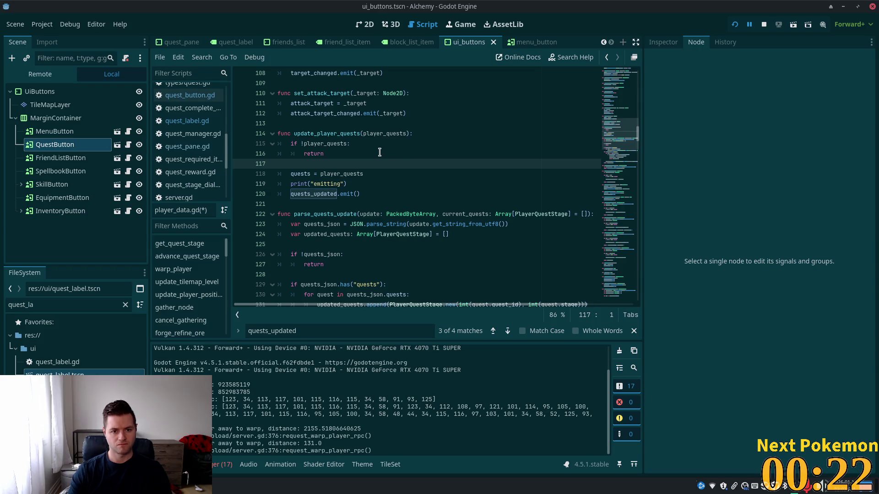
{"action": "double_click", "coordinate": [294, 174]}
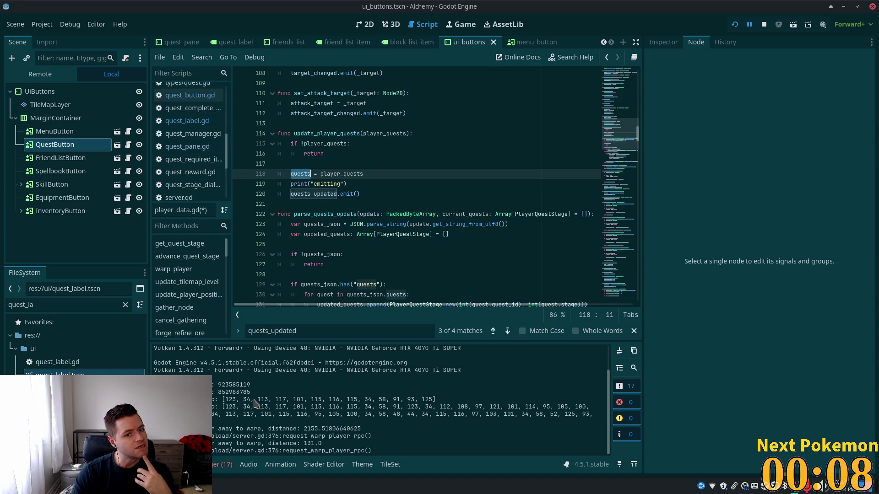
{"action": "double_click", "coordinate": [343, 133]}
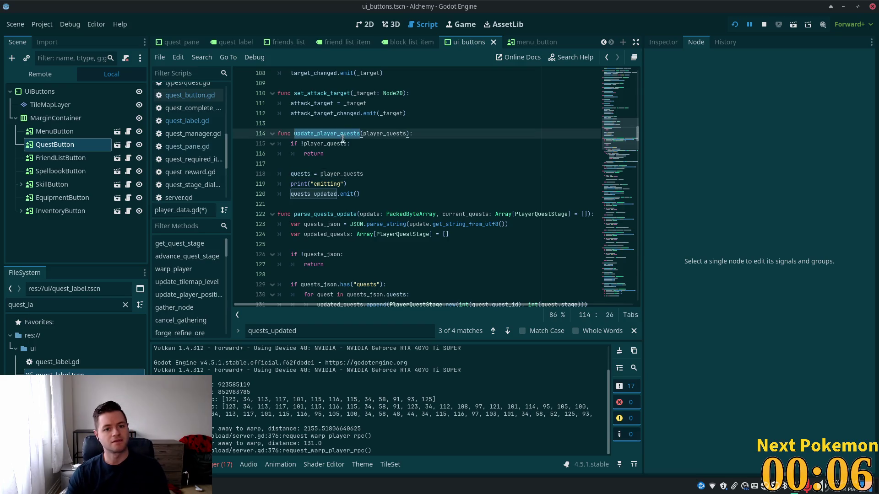
{"action": "double_click", "coordinate": [326, 174]}
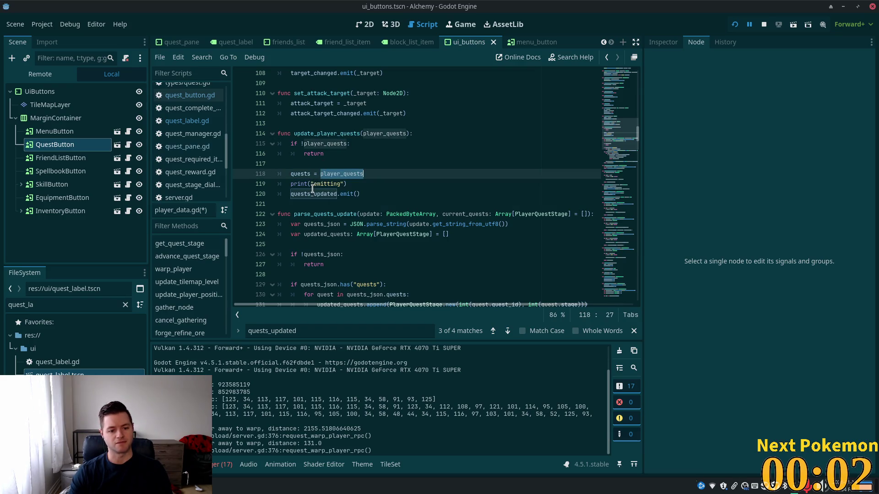
{"action": "left_click", "coordinate": [360, 185]}
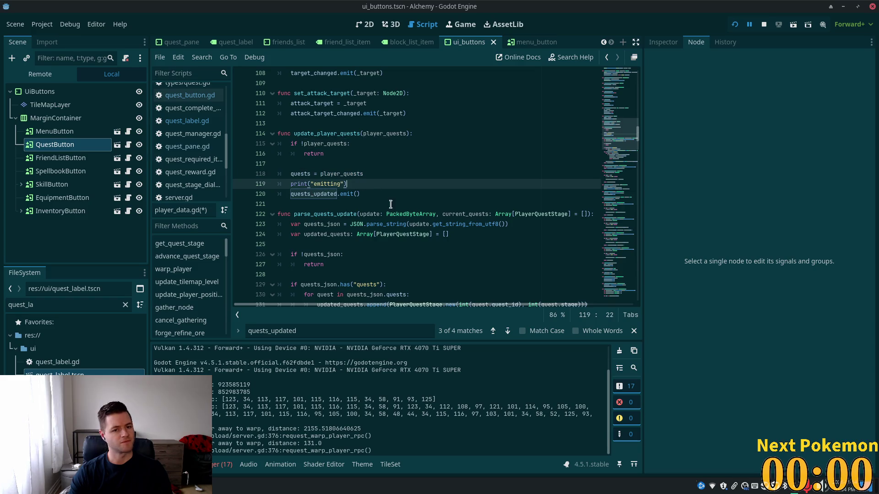
{"action": "key", "text": "F5"}
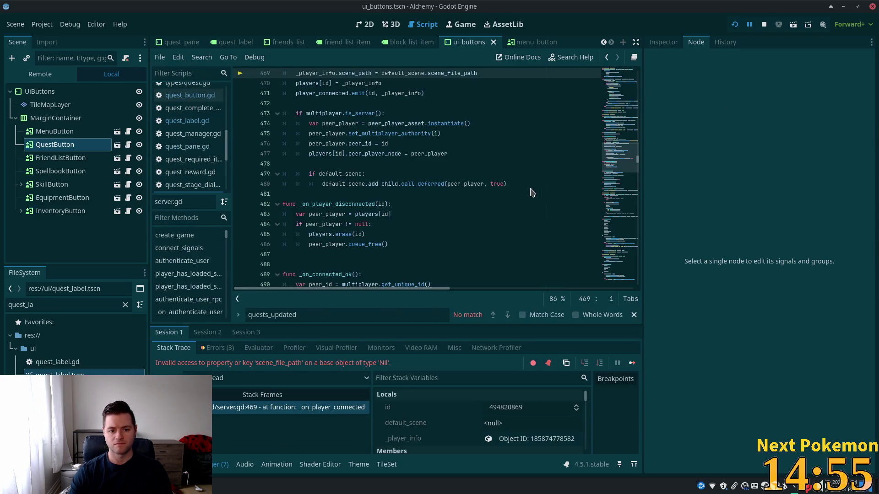
Inspect default_scene and the ouros scene name at server.gd lines 467-469, then restart the game
{"action": "scroll", "coordinate": [476, 192], "scroll_direction": "up", "scroll_amount": 3}
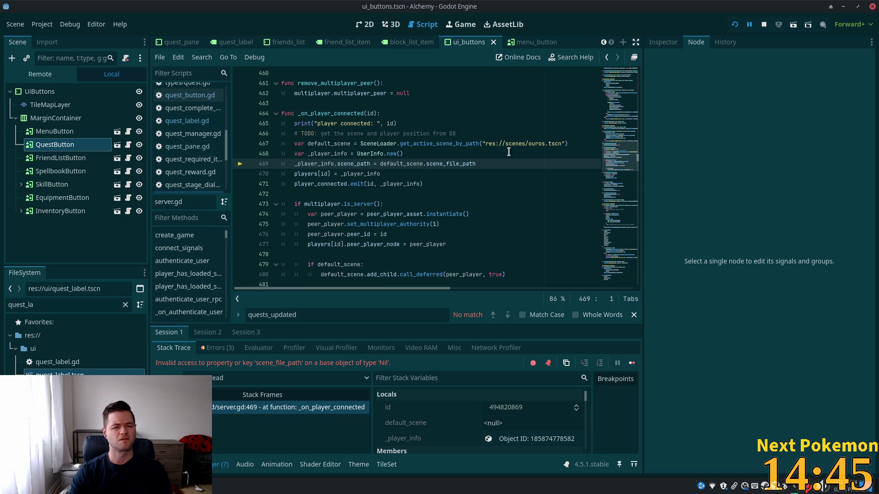
{"action": "double_click", "coordinate": [398, 164]}
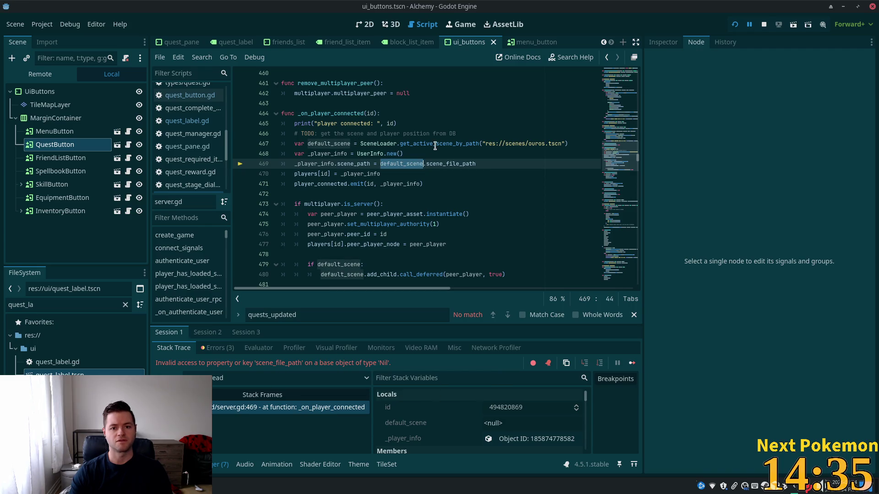
{"action": "double_click", "coordinate": [540, 145]}
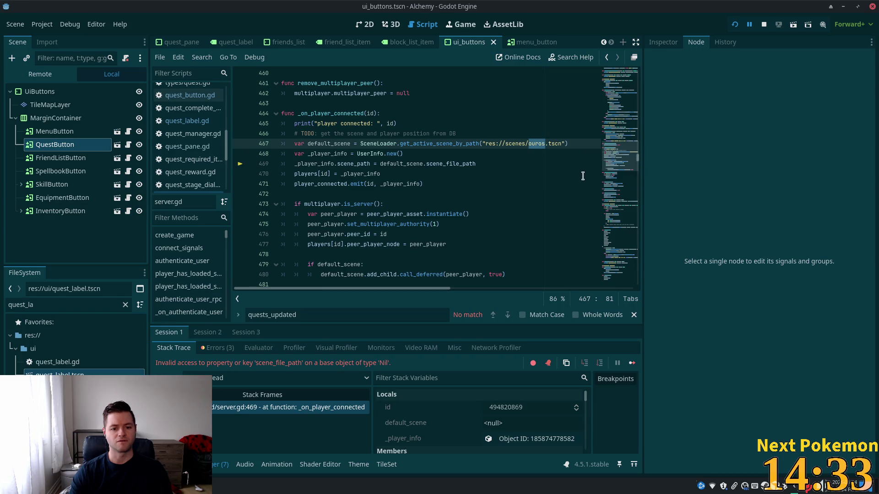
{"action": "left_click", "coordinate": [736, 25]}
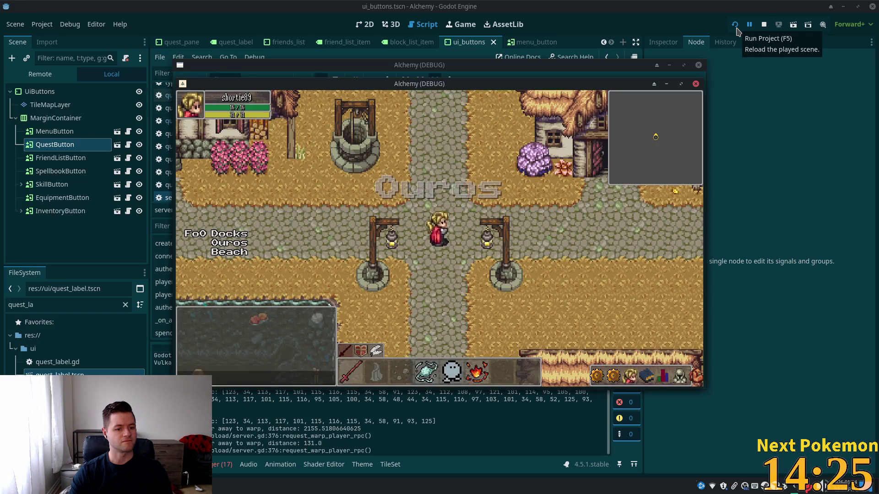
Return to server.gd line 467 in the script editor, then switch to Cursor
{"action": "key", "text": "alt+Tab"}
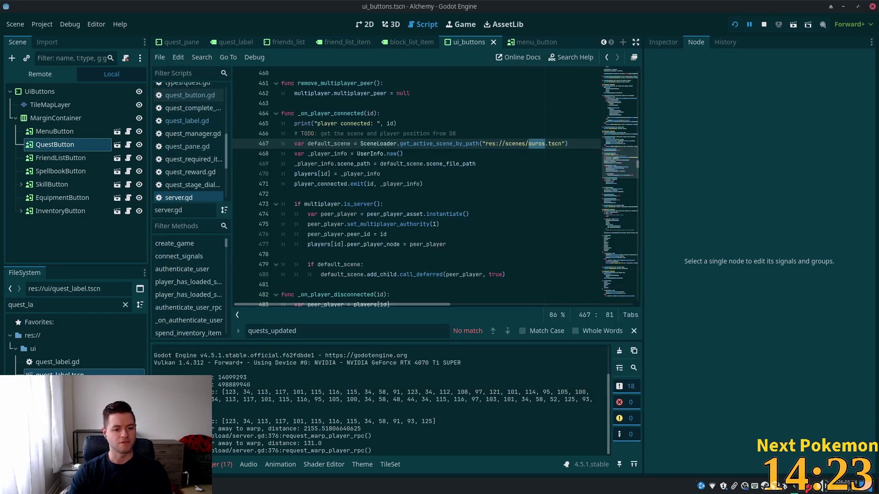
{"action": "left_click", "coordinate": [354, 143]}
{"action": "scroll", "coordinate": [348, 155], "scroll_direction": "up", "scroll_amount": 4}
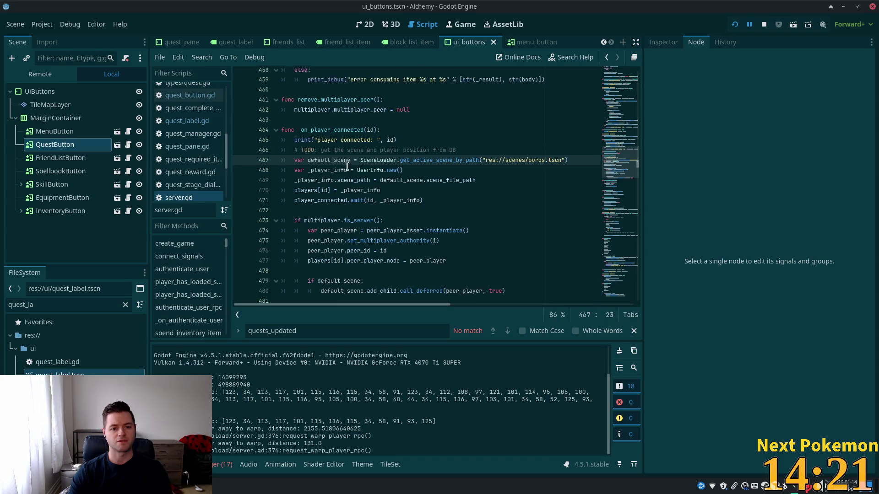
{"action": "scroll", "coordinate": [513, 141], "scroll_direction": "up", "scroll_amount": 2}
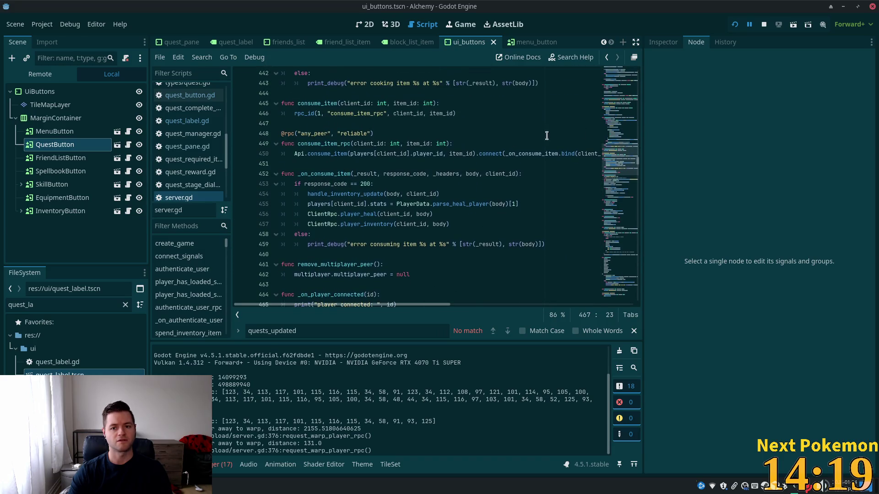
{"action": "key", "text": "alt+Tab"}
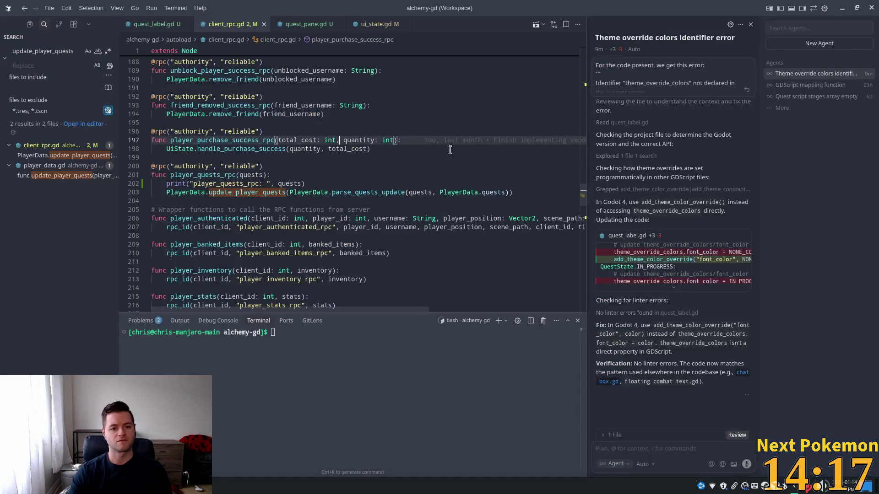
Navigate from client_rpc.gd to the update_player_quests function in player_data.gd
{"action": "left_click", "coordinate": [328, 158]}
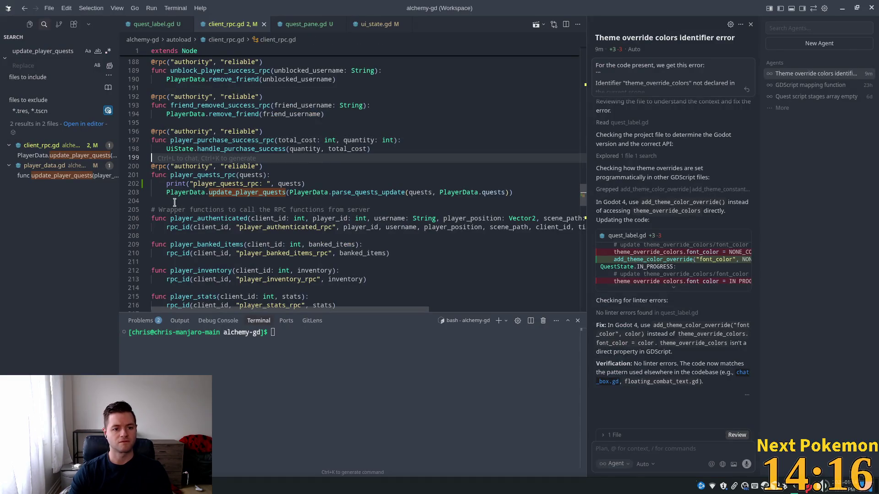
{"action": "left_click", "coordinate": [208, 184]}
{"action": "left_click", "coordinate": [230, 149], "text": "ctrl"}
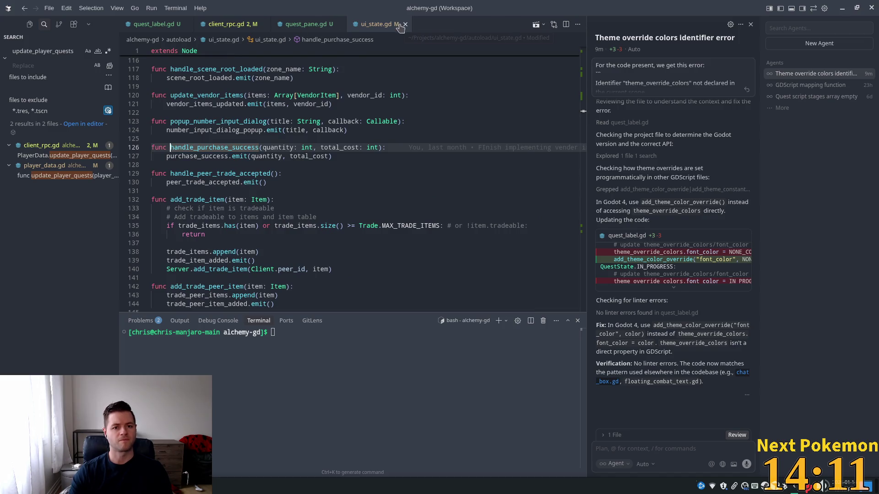
{"action": "left_click", "coordinate": [243, 27]}
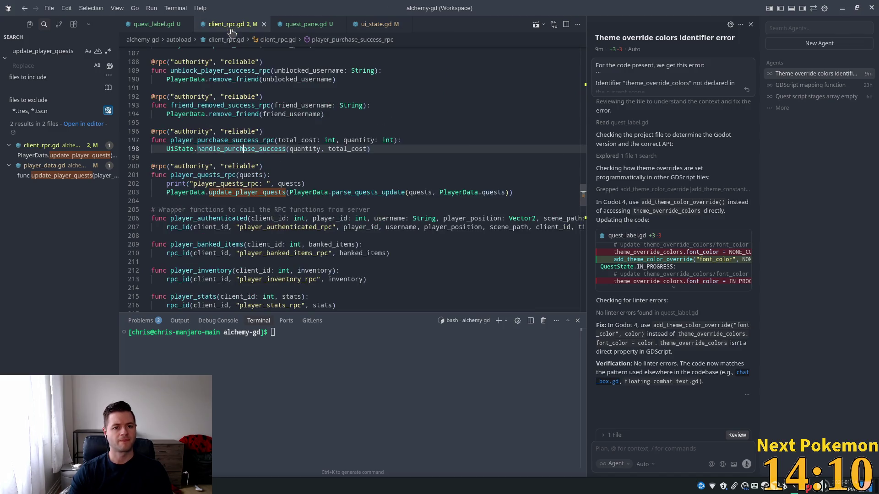
{"action": "left_click", "coordinate": [256, 193], "text": "ctrl"}
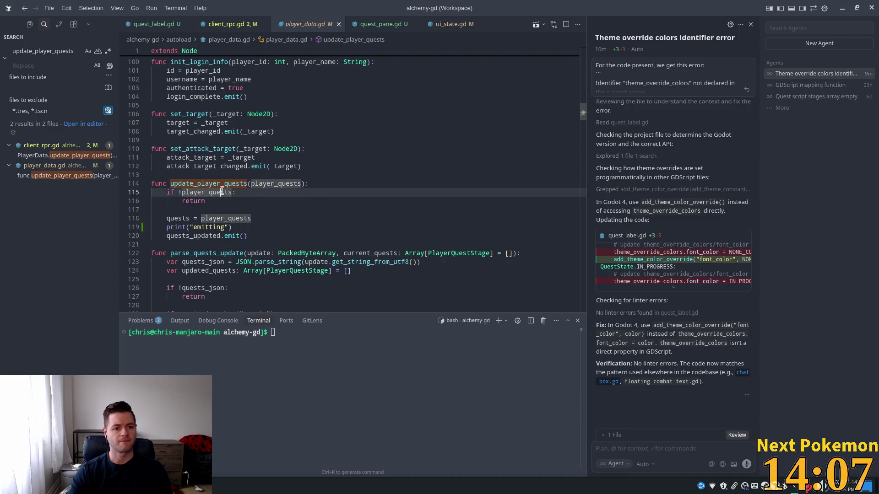
Paste parse_quests_update over player_quests on line 118
{"action": "double_click", "coordinate": [224, 219]}
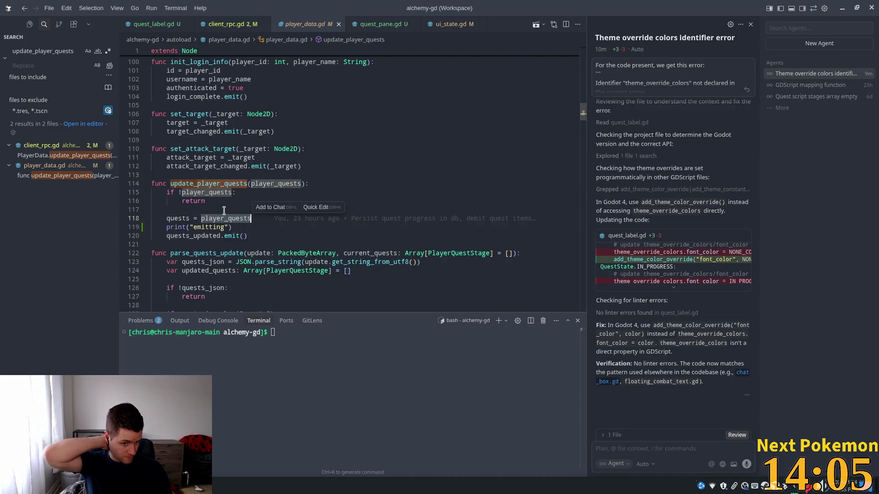
{"action": "left_click", "coordinate": [252, 242]}
{"action": "left_click", "coordinate": [256, 218]}
{"action": "left_click", "coordinate": [192, 248]}
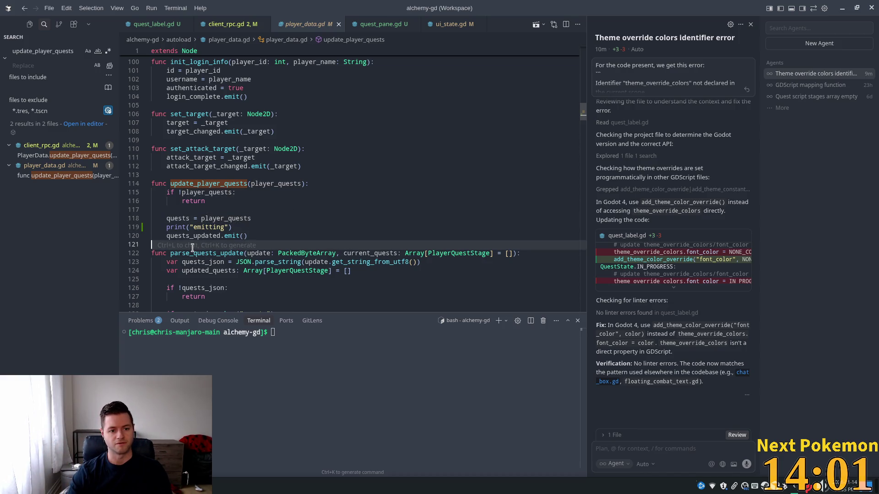
{"action": "double_click", "coordinate": [204, 253]}
{"action": "key", "text": "ctrl+c"}
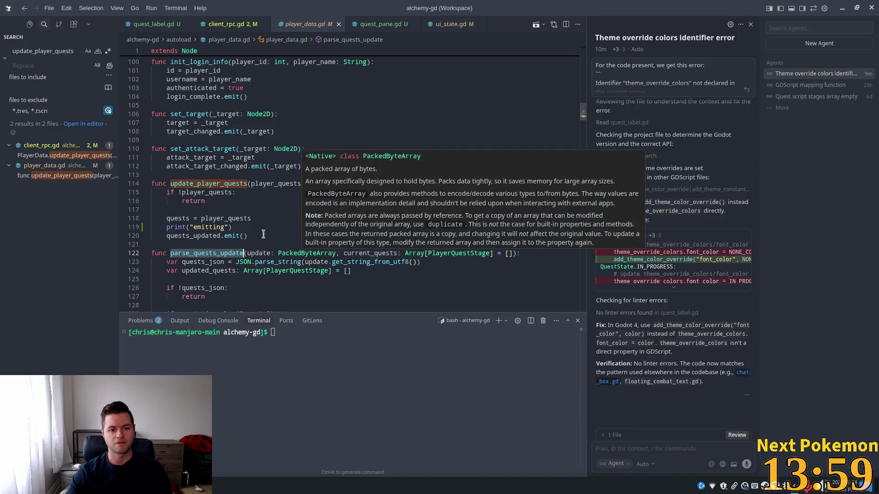
{"action": "double_click", "coordinate": [226, 218]}
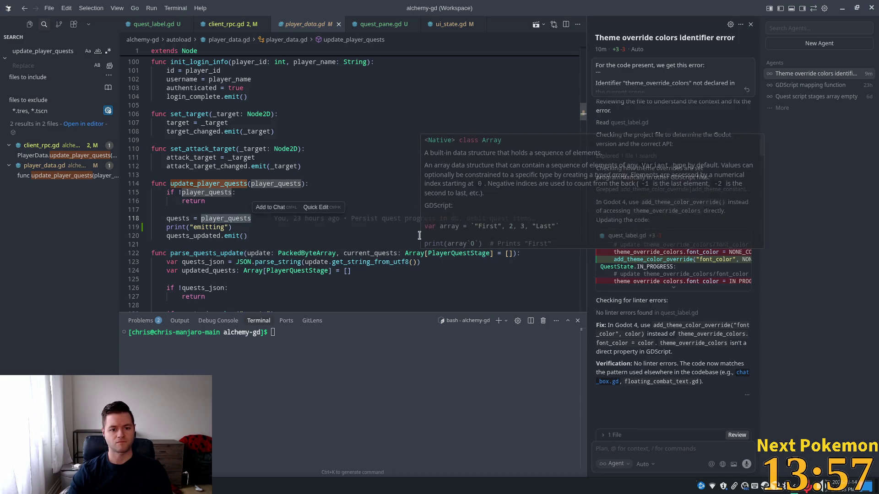
{"action": "key", "text": "ctrl+v"}
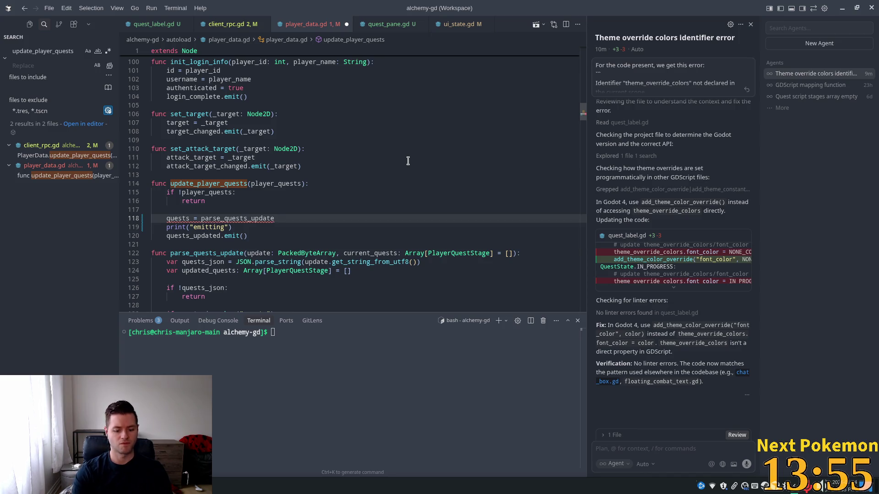
Complete line 118 as quests = parse_quests_update(player_quests, quests) and save player_data.gd
{"action": "type", "text": "(player_quests"}
{"action": "key", "text": "ctrl+s"}
{"action": "type", "text": ", quests)"}
{"action": "key", "text": "Tab"}
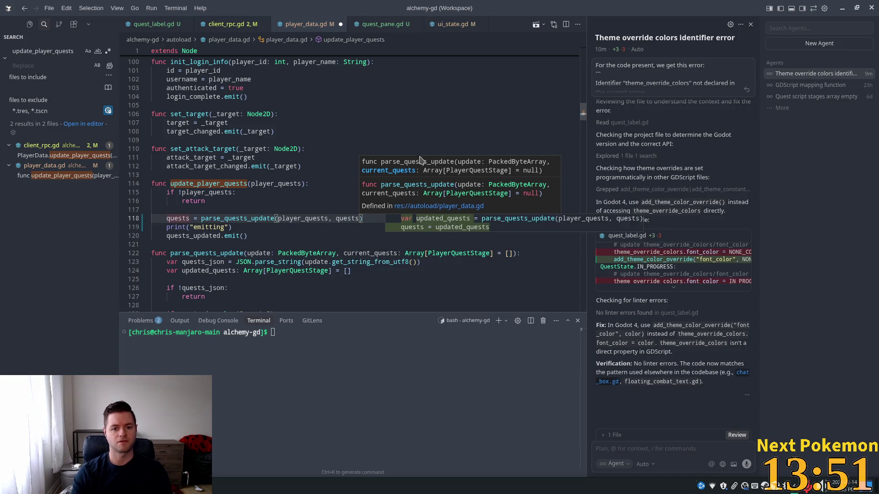
{"action": "left_click", "coordinate": [204, 234]}
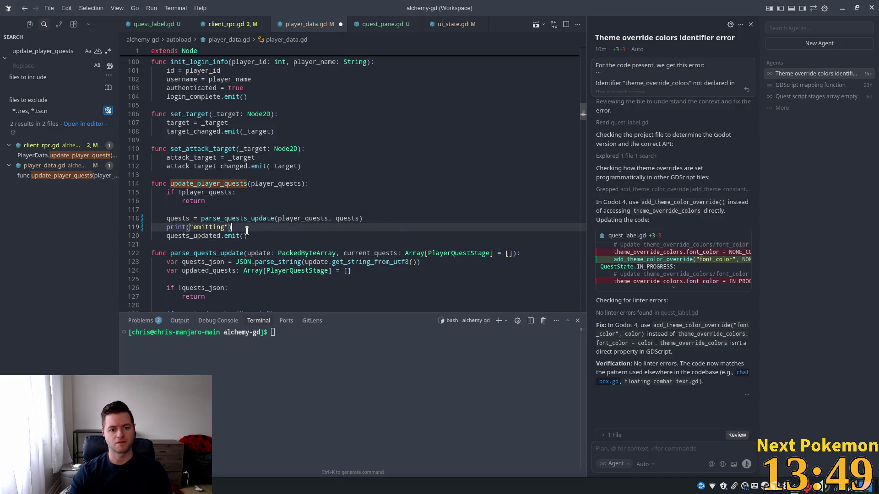
{"action": "key", "text": "ctrl+s"}
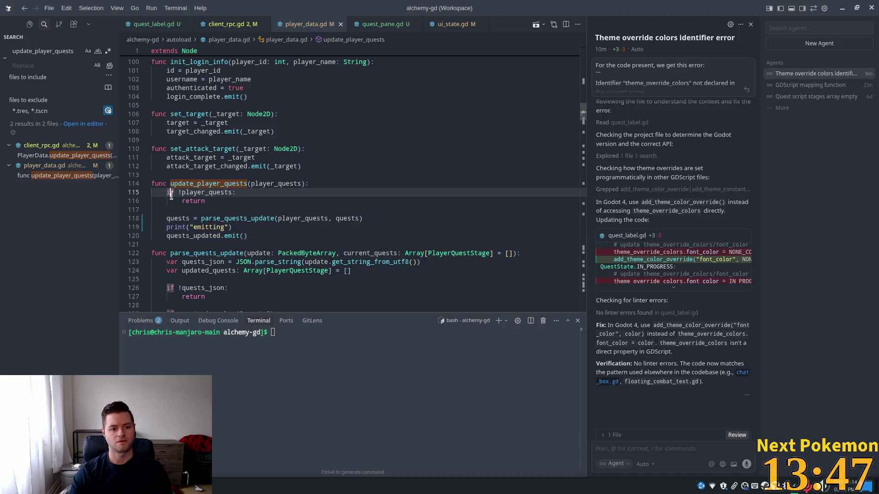
{"action": "key", "text": "ctrl+shift+f"}
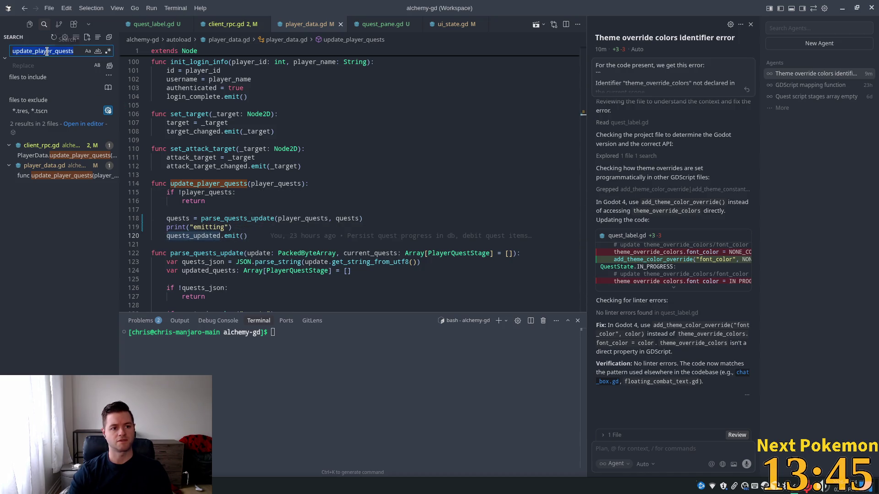
Search for 'quests_updated.con' and open the quest_pane.gd match, selecting quests_updated on line 11
{"action": "type", "text": "con"}
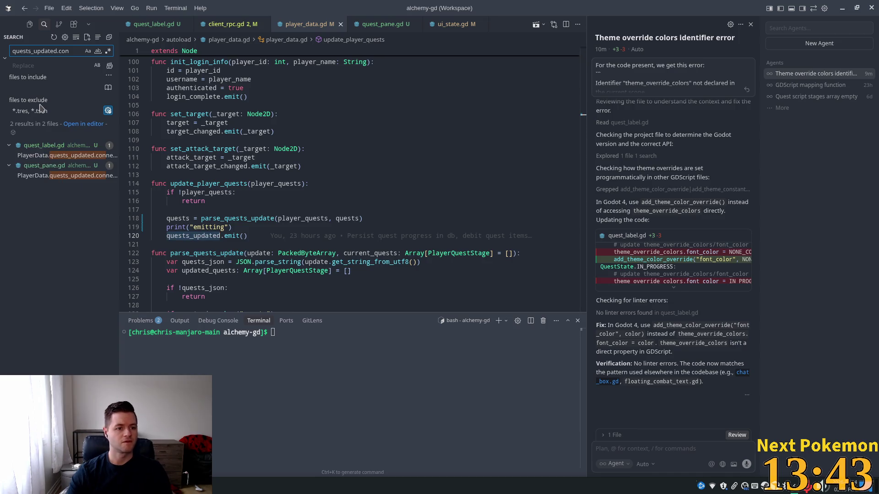
{"action": "left_click", "coordinate": [55, 175]}
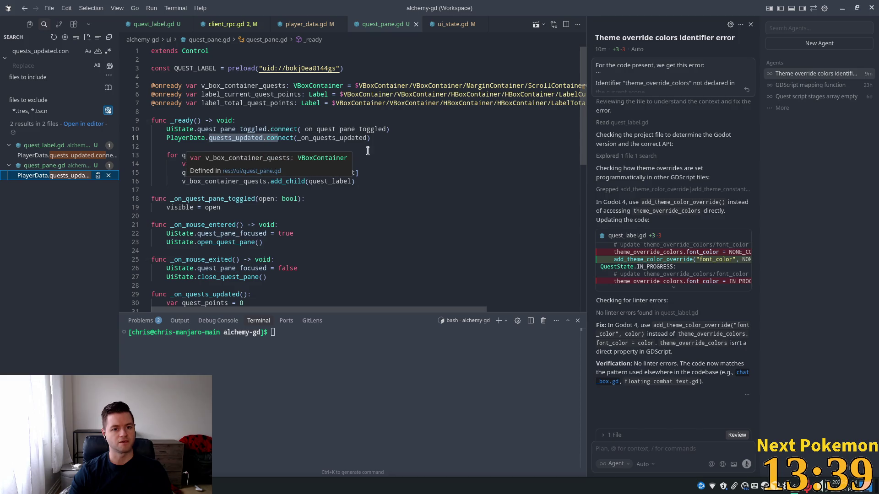
{"action": "double_click", "coordinate": [230, 138]}
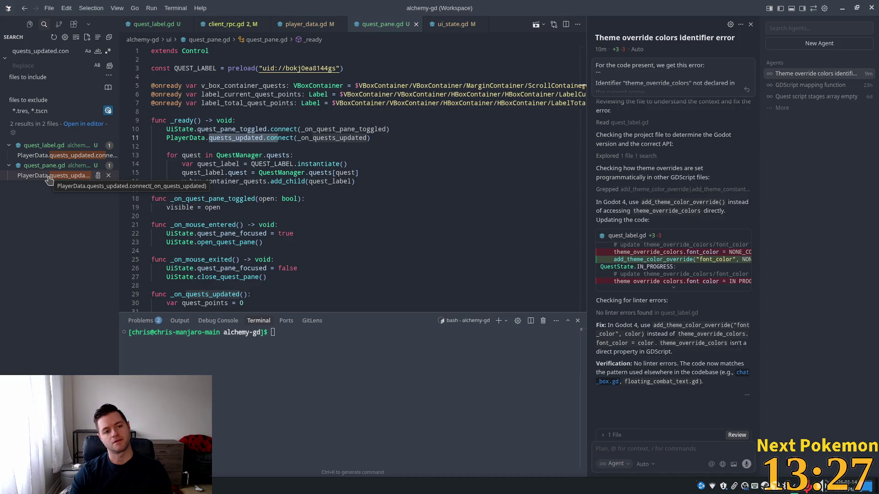
{"action": "key", "text": "shift+Left"}
{"action": "key", "text": "shift+Left"}
{"action": "key", "text": "shift+Left"}
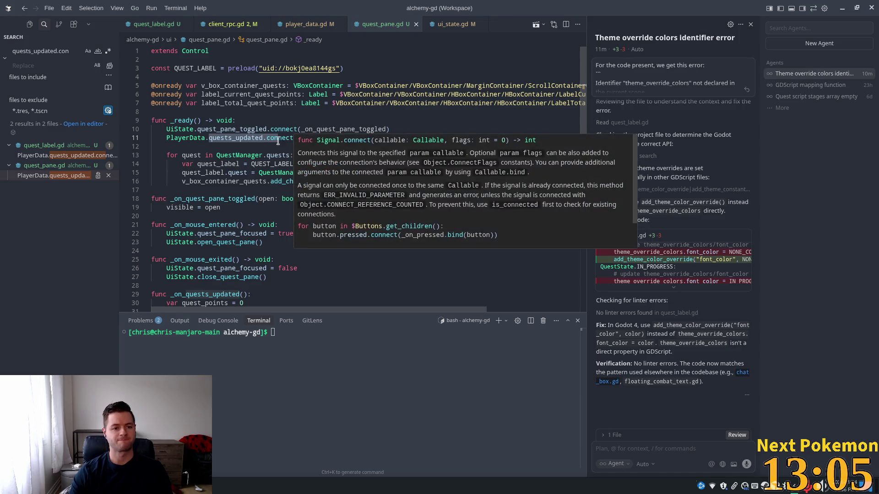
Open the quest_label.gd match and review the _on_quests_updated definition
{"action": "left_click", "coordinate": [202, 182]}
{"action": "left_click", "coordinate": [31, 156]}
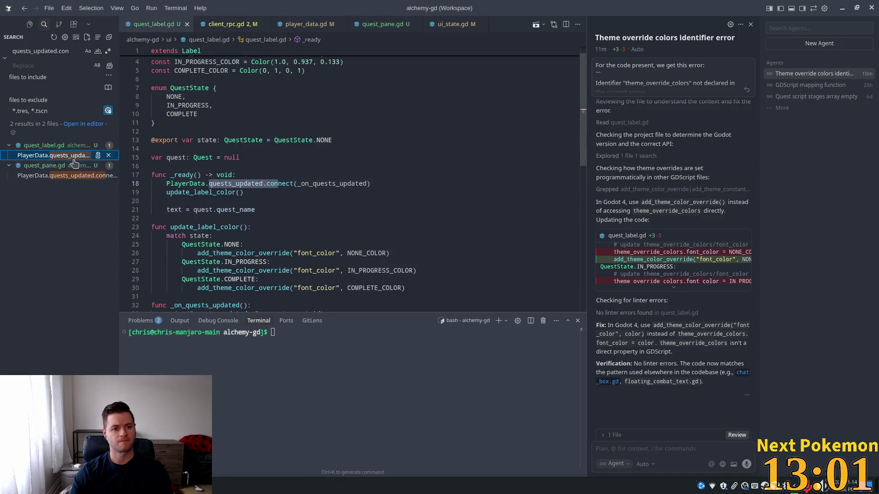
{"action": "left_click", "coordinate": [287, 156]}
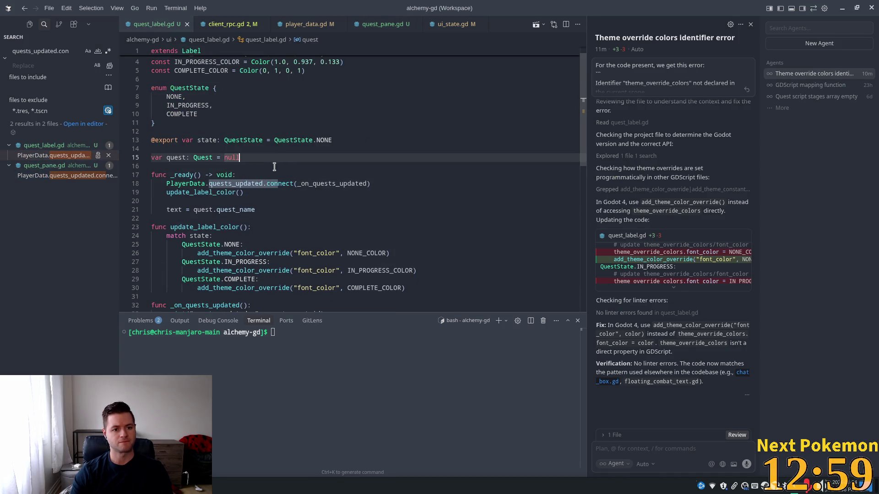
{"action": "left_click", "coordinate": [251, 183]}
{"action": "left_click", "coordinate": [324, 185], "text": "ctrl"}
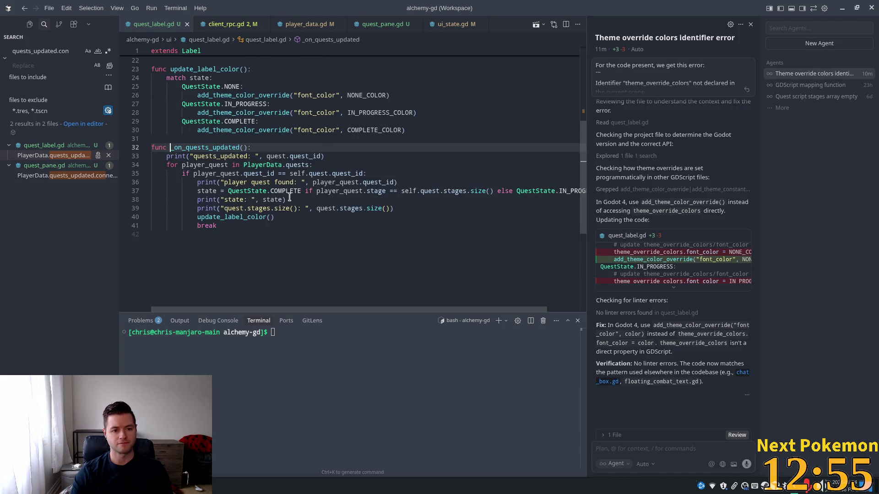
{"action": "scroll", "coordinate": [258, 161], "scroll_direction": "up", "scroll_amount": 5}
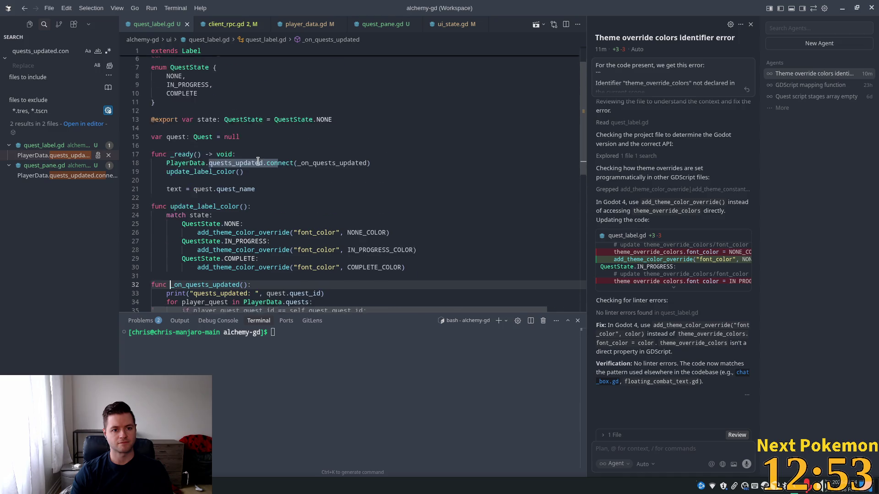
{"action": "scroll", "coordinate": [258, 161], "scroll_direction": "up", "scroll_amount": 2}
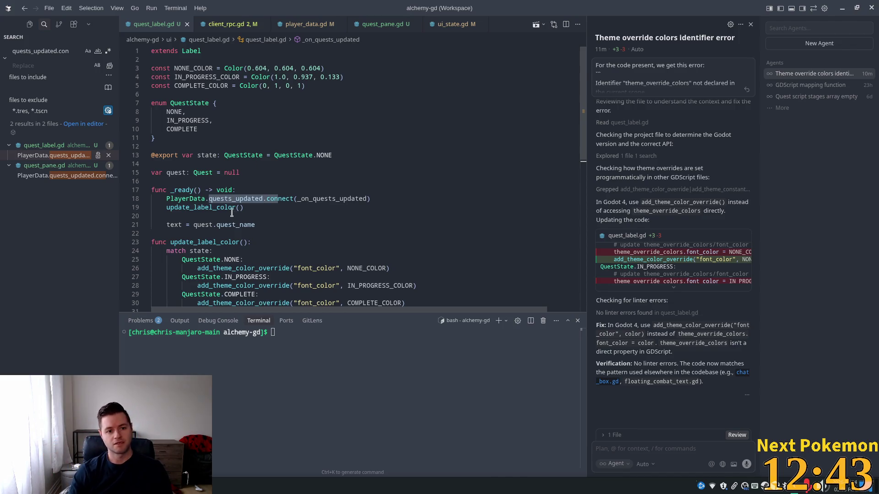
{"action": "scroll", "coordinate": [232, 213], "scroll_direction": "down", "scroll_amount": 3}
{"action": "scroll", "coordinate": [222, 177], "scroll_direction": "down", "scroll_amount": 2}
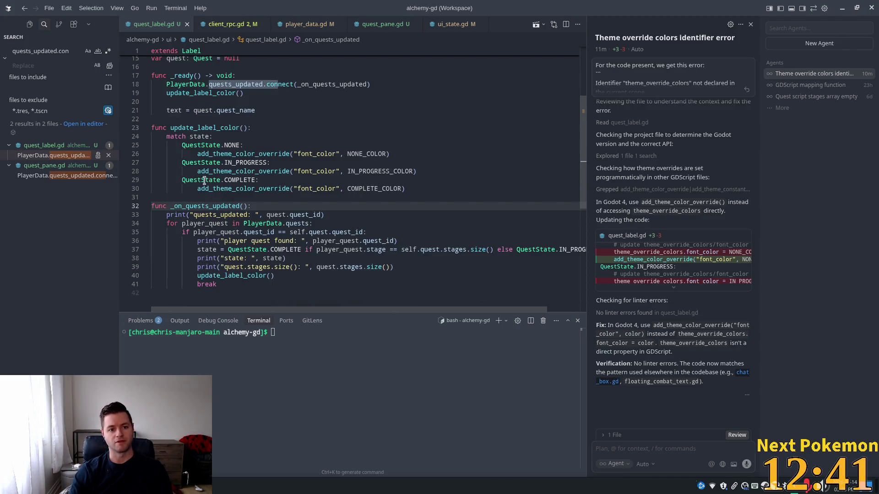
{"action": "double_click", "coordinate": [199, 206]}
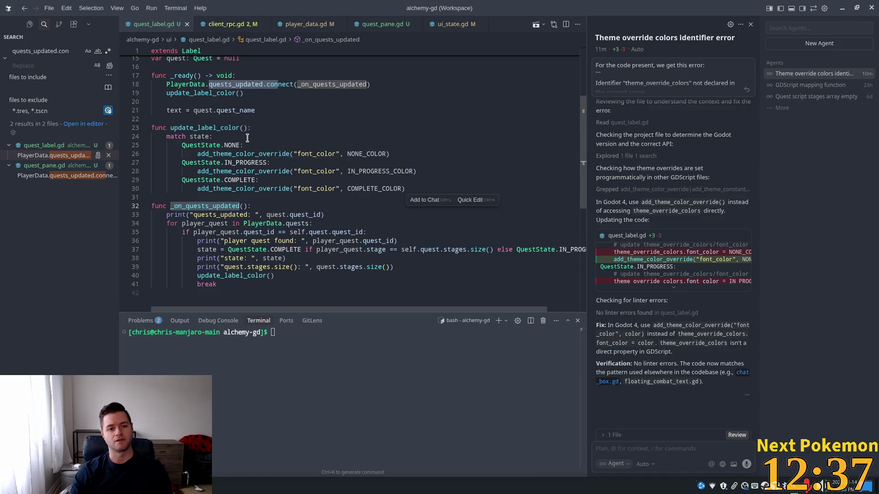
Add an _on_quests_updated() call after 'text = quest.quest_name' in _ready, then go back to Godot
{"action": "left_click", "coordinate": [266, 110]}
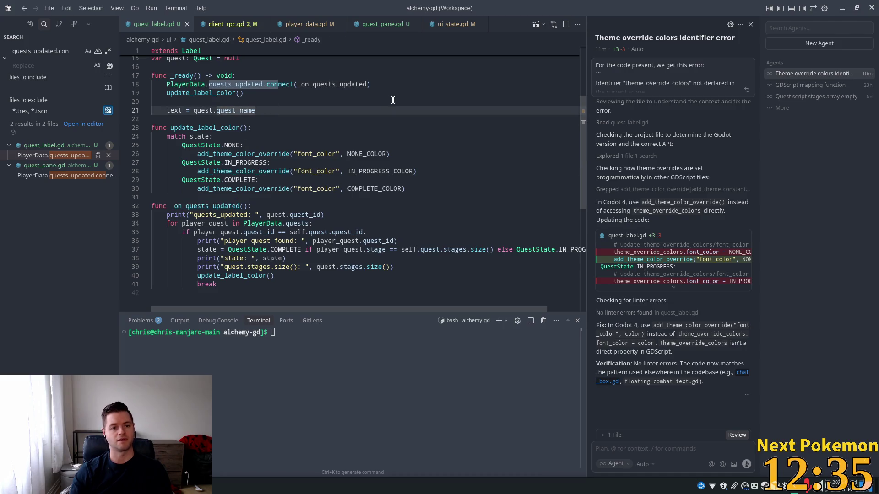
{"action": "key", "text": "Return"}
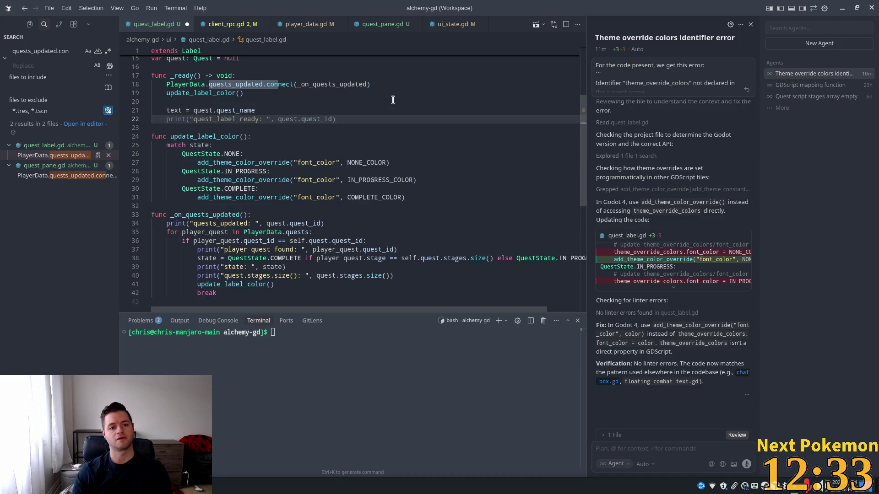
{"action": "type", "text": "_on_quests_updated("}
{"action": "key", "text": "Tab"}
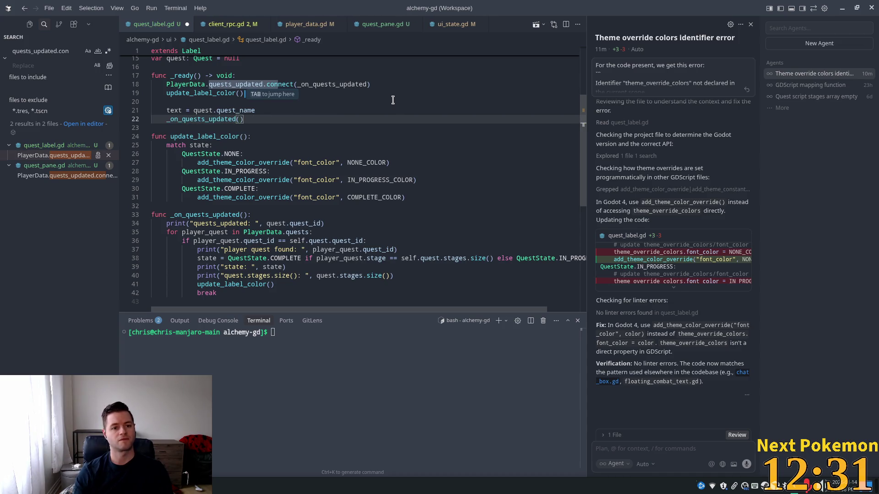
{"action": "left_click", "coordinate": [337, 105]}
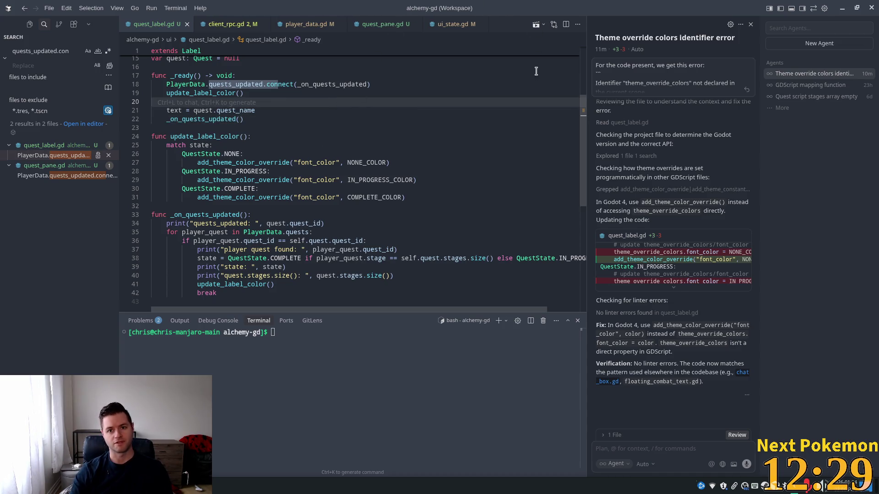
{"action": "key", "text": "alt+Tab"}
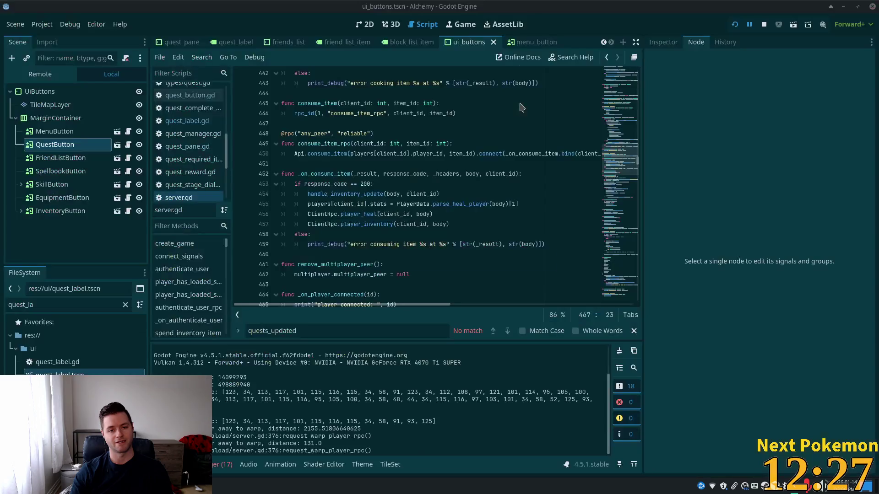
Rerun the game with F5 and expand player_quests in the paused debugger's Stack Variables
{"action": "key", "text": "F5"}
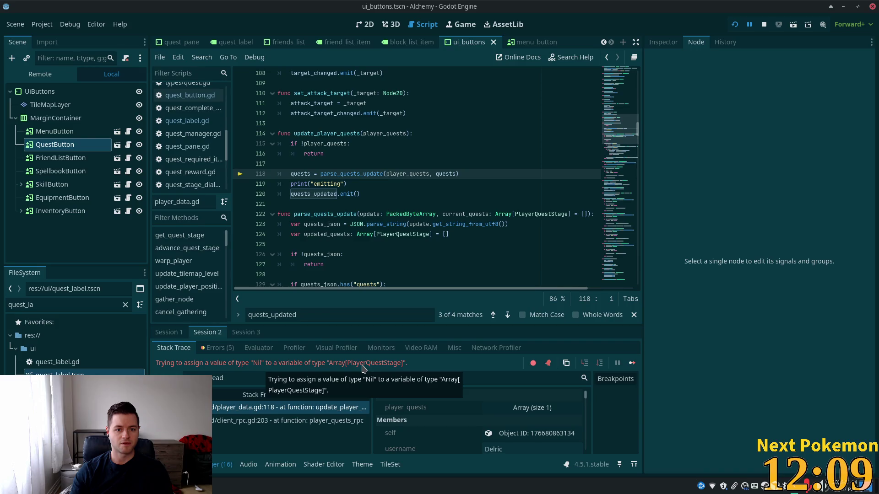
{"action": "double_click", "coordinate": [412, 175]}
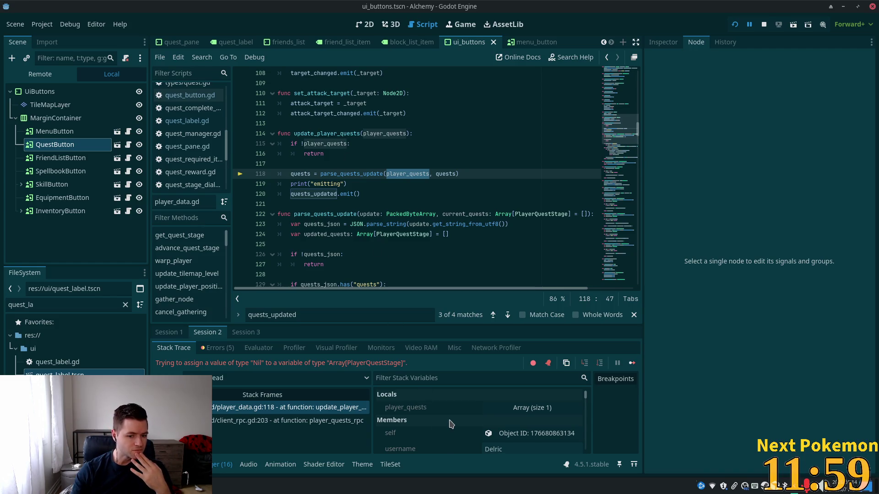
{"action": "scroll", "coordinate": [456, 425], "scroll_direction": "down", "scroll_amount": 1}
{"action": "scroll", "coordinate": [475, 427], "scroll_direction": "down", "scroll_amount": 1}
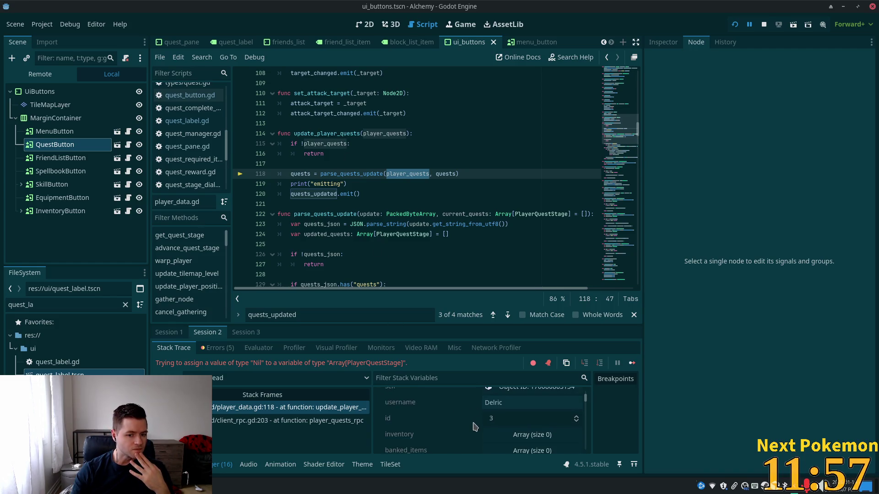
{"action": "scroll", "coordinate": [475, 426], "scroll_direction": "up", "scroll_amount": 3}
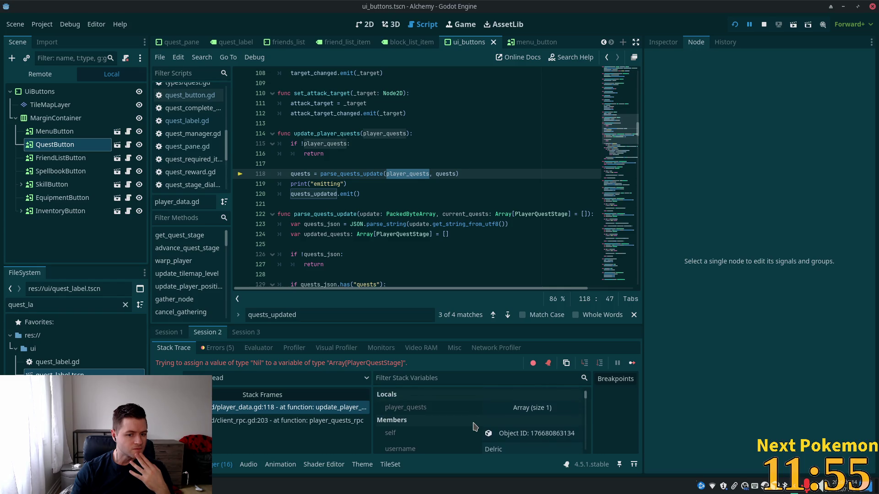
{"action": "left_click", "coordinate": [531, 409]}
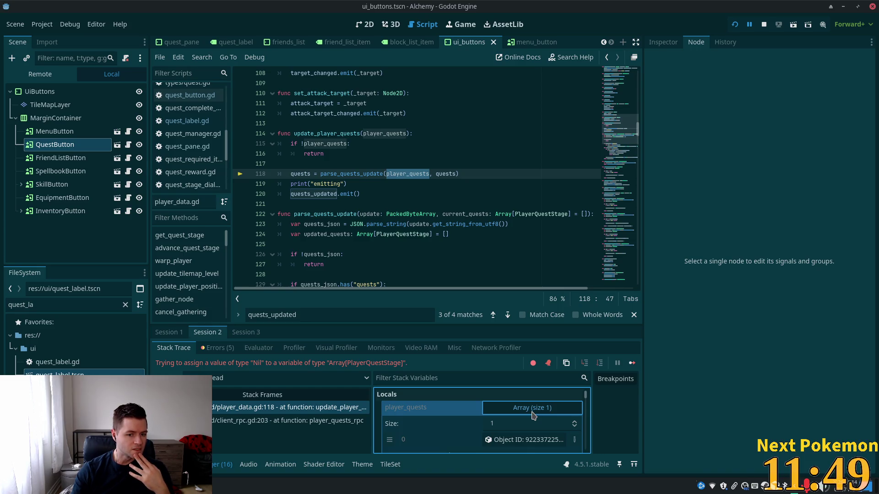
Scroll Stack Variables down to the quests array and expand it, finding it empty
{"action": "left_click", "coordinate": [436, 174]}
{"action": "mouse_move", "coordinate": [610, 150]}
{"action": "left_mouse_down"}
{"action": "mouse_move", "coordinate": [615, 82]}
{"action": "mouse_move", "coordinate": [615, 97]}
{"action": "left_mouse_up"}
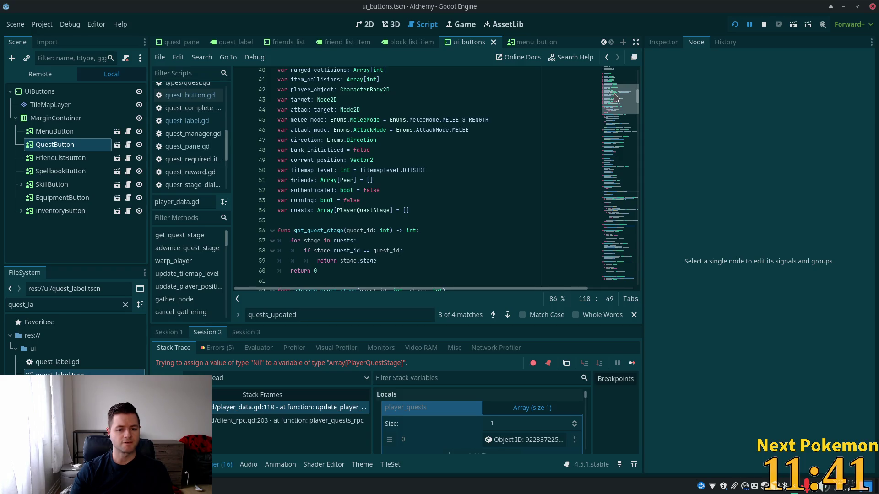
{"action": "left_click_drag", "start_coordinate": [615, 96], "coordinate": [611, 130]}
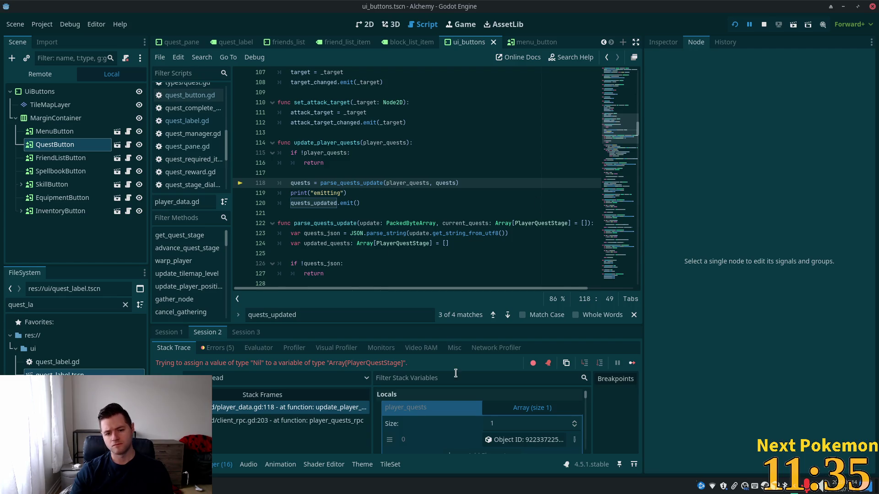
{"action": "scroll", "coordinate": [540, 418], "scroll_direction": "down", "scroll_amount": 2}
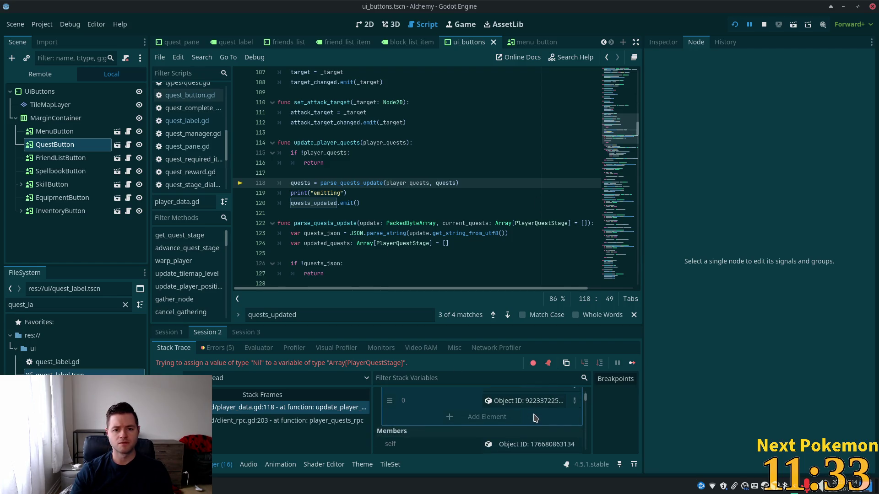
{"action": "scroll", "coordinate": [534, 419], "scroll_direction": "down", "scroll_amount": 4}
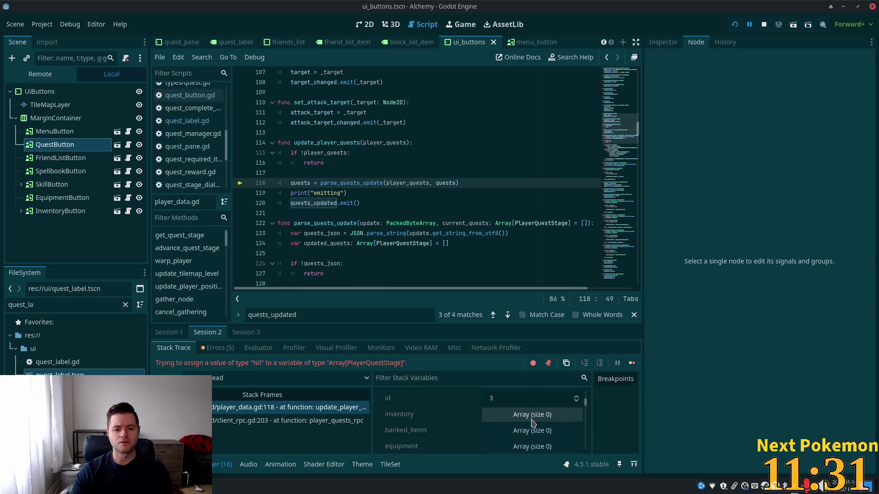
{"action": "scroll", "coordinate": [468, 423], "scroll_direction": "down", "scroll_amount": 5}
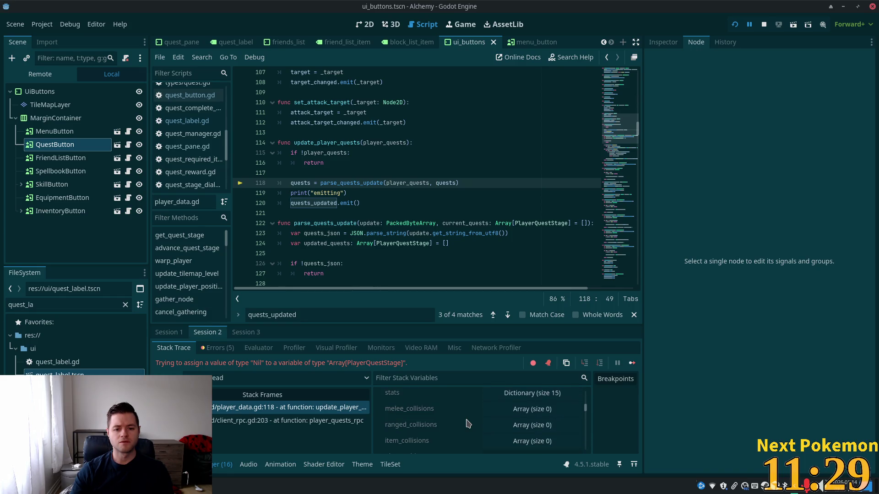
{"action": "scroll", "coordinate": [468, 423], "scroll_direction": "down", "scroll_amount": 6}
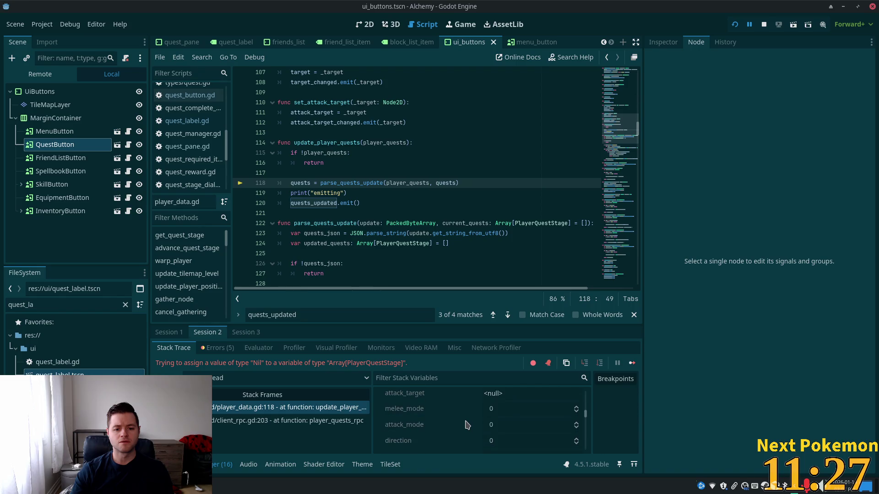
{"action": "scroll", "coordinate": [468, 423], "scroll_direction": "down", "scroll_amount": 6}
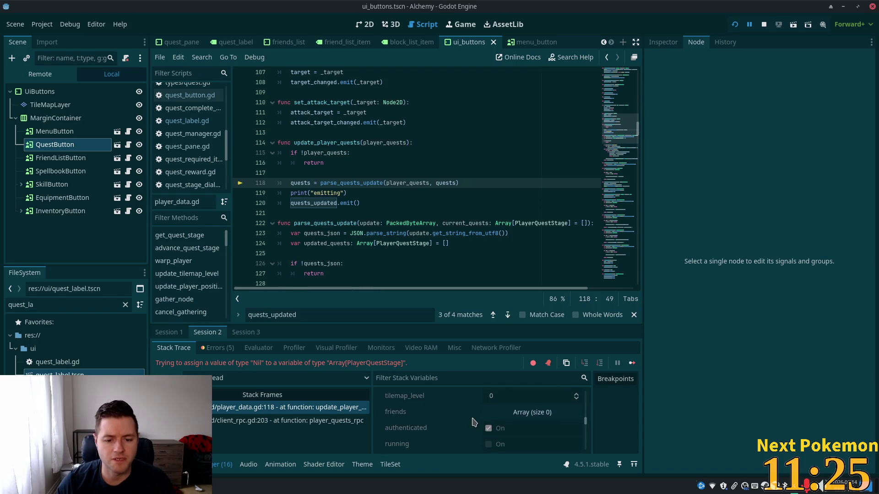
{"action": "scroll", "coordinate": [473, 422], "scroll_direction": "down", "scroll_amount": 3}
{"action": "left_click", "coordinate": [493, 417]}
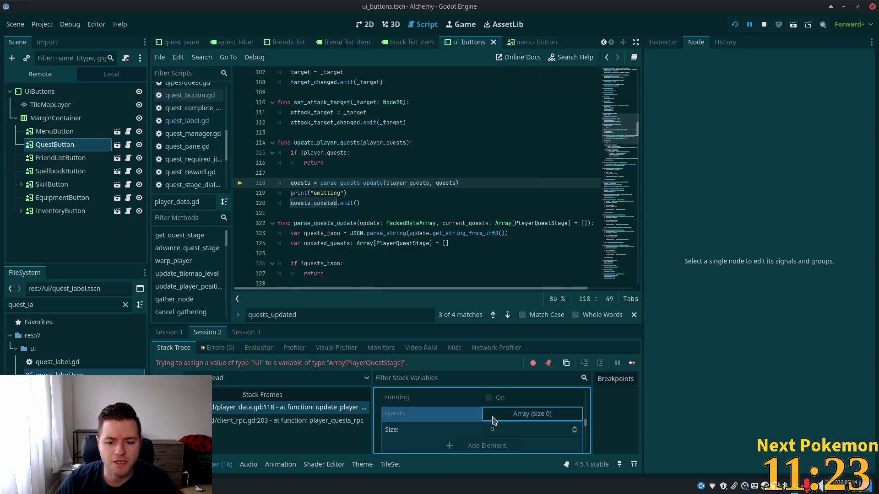
{"action": "scroll", "coordinate": [504, 420], "scroll_direction": "down", "scroll_amount": 1}
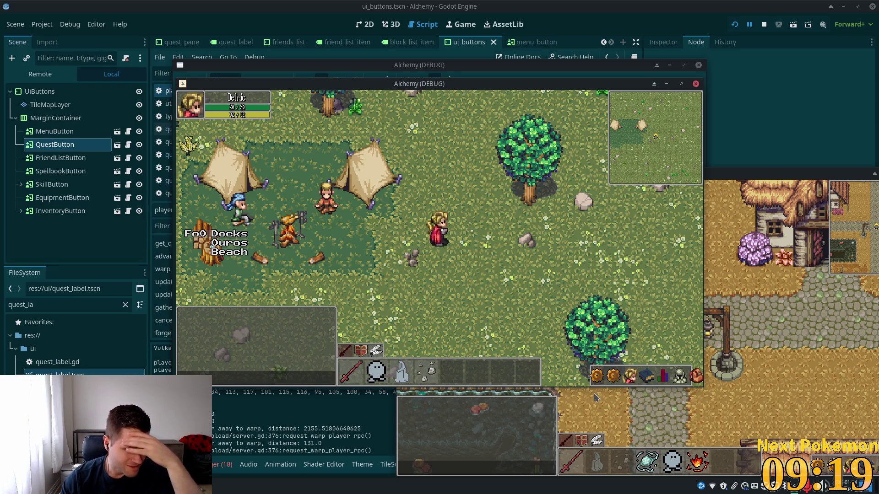
Close the running game windows, scroll through player_data.gd, and return to Cursor
{"action": "left_click", "coordinate": [313, 424]}
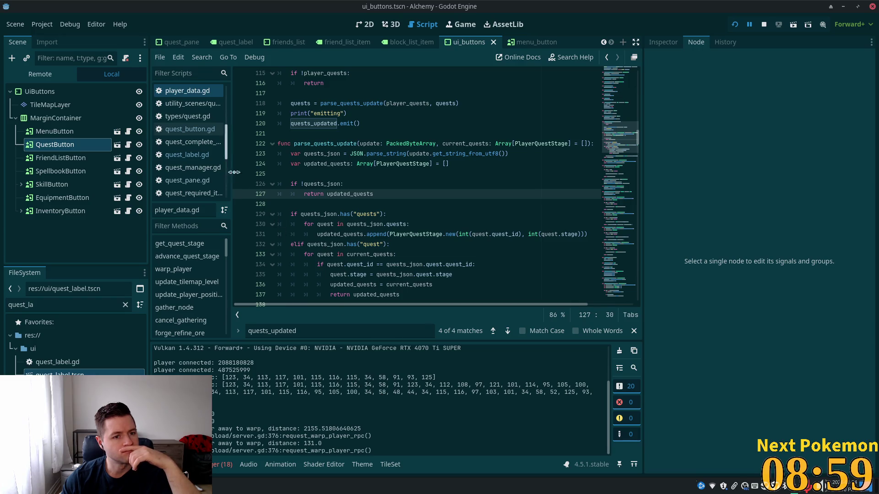
{"action": "scroll", "coordinate": [369, 163], "scroll_direction": "up", "scroll_amount": 4}
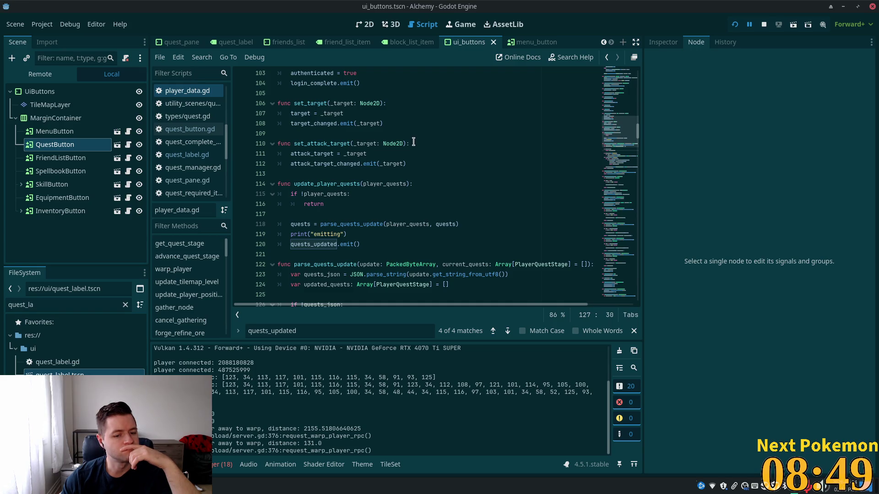
{"action": "scroll", "coordinate": [504, 403], "scroll_direction": "up", "scroll_amount": 3}
{"action": "scroll", "coordinate": [507, 399], "scroll_direction": "down", "scroll_amount": 3}
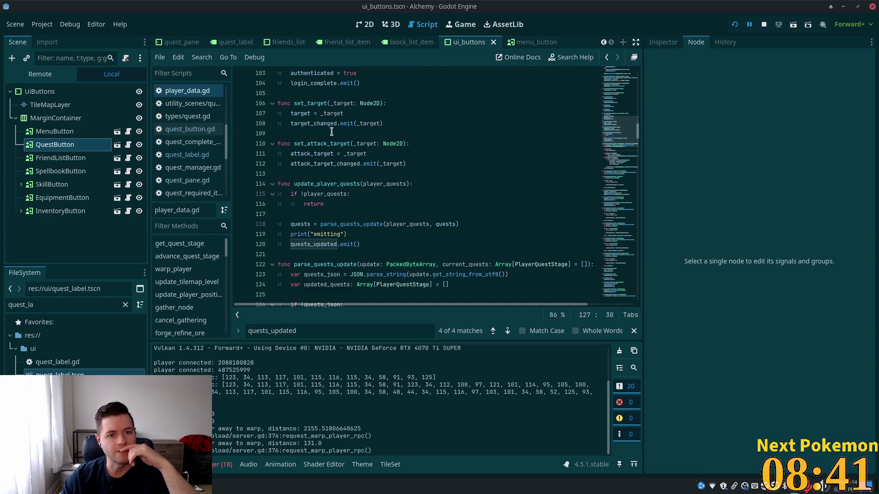
{"action": "key", "text": "alt+Tab"}
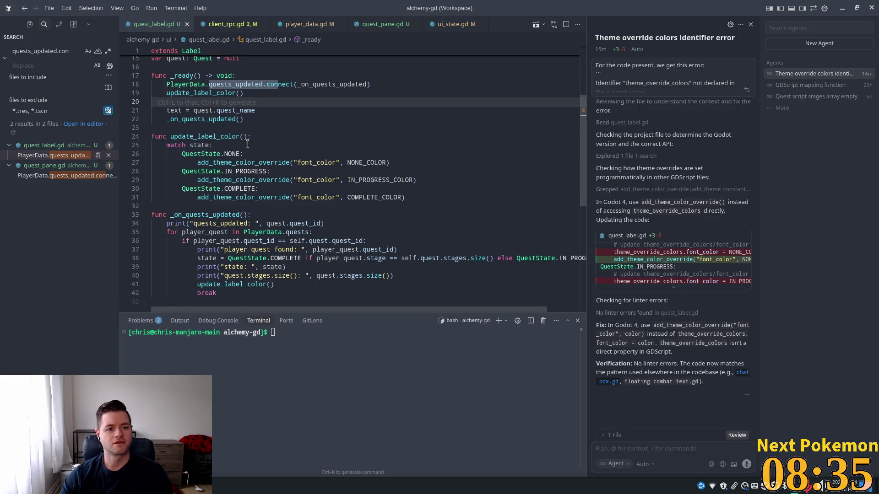
Locate the update_label_color calls in _ready and in the _on_quests_updated loop
{"action": "scroll", "coordinate": [255, 146], "scroll_direction": "up", "scroll_amount": 3}
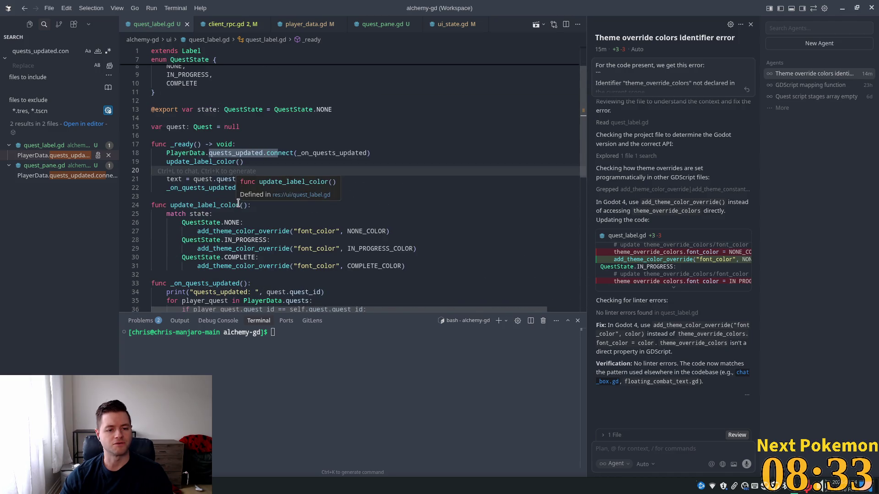
{"action": "left_click", "coordinate": [223, 179]}
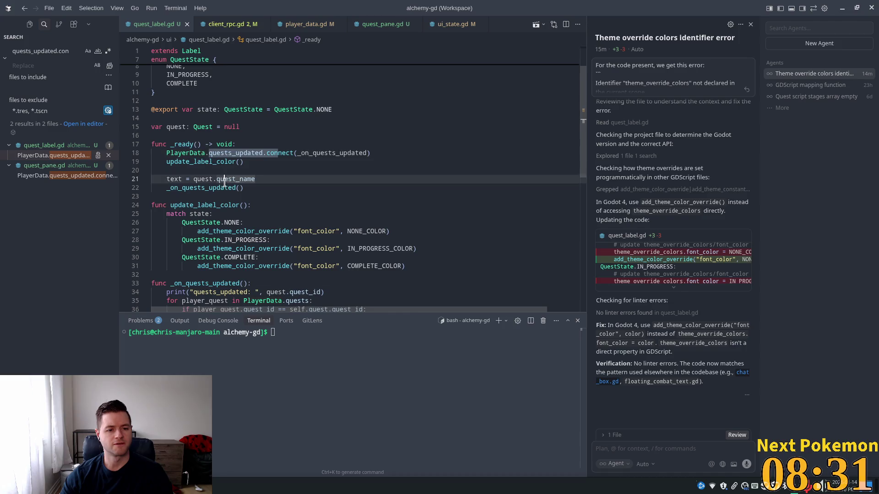
{"action": "double_click", "coordinate": [200, 162]}
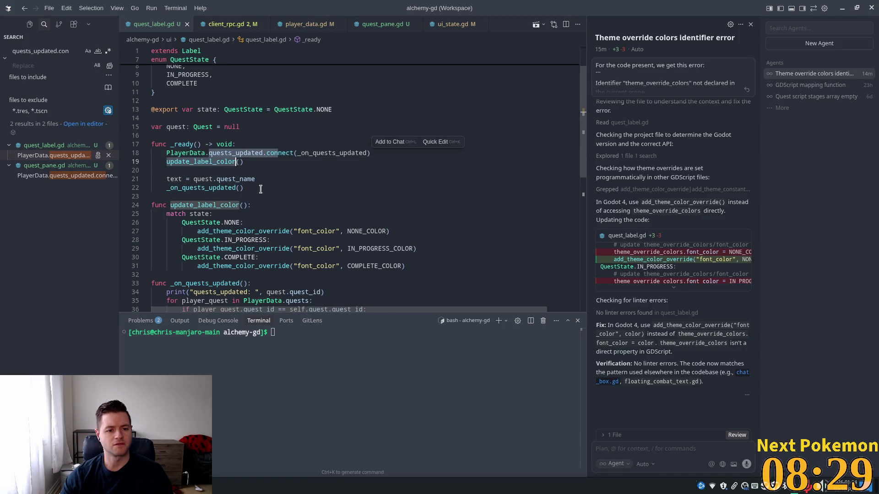
{"action": "scroll", "coordinate": [259, 193], "scroll_direction": "down", "scroll_amount": 3}
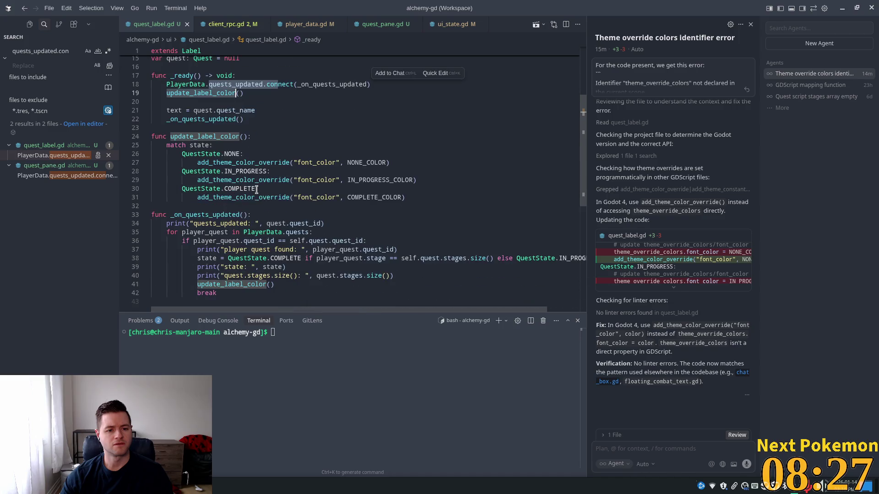
{"action": "left_click", "coordinate": [243, 262]}
{"action": "double_click", "coordinate": [221, 284]}
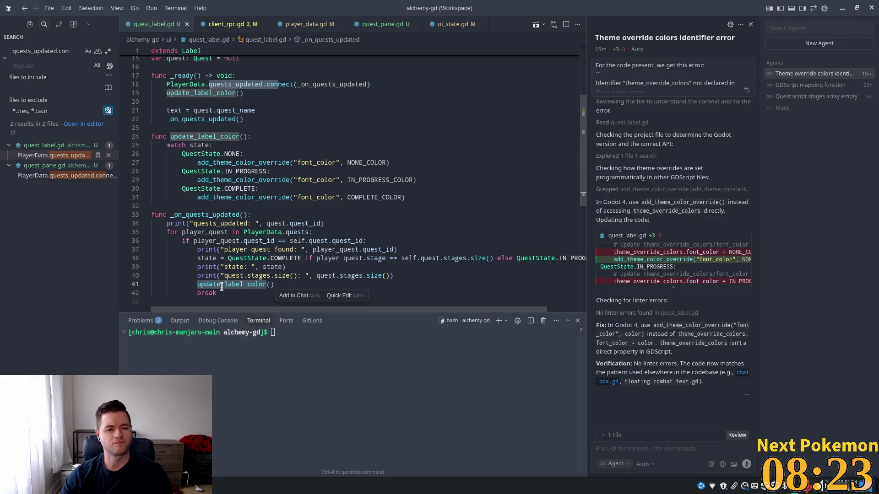
Insert the suggested state print at the start of update_label_color and relaunch the game with F5
{"action": "left_click", "coordinate": [260, 137]}
{"action": "key", "text": "Return"}
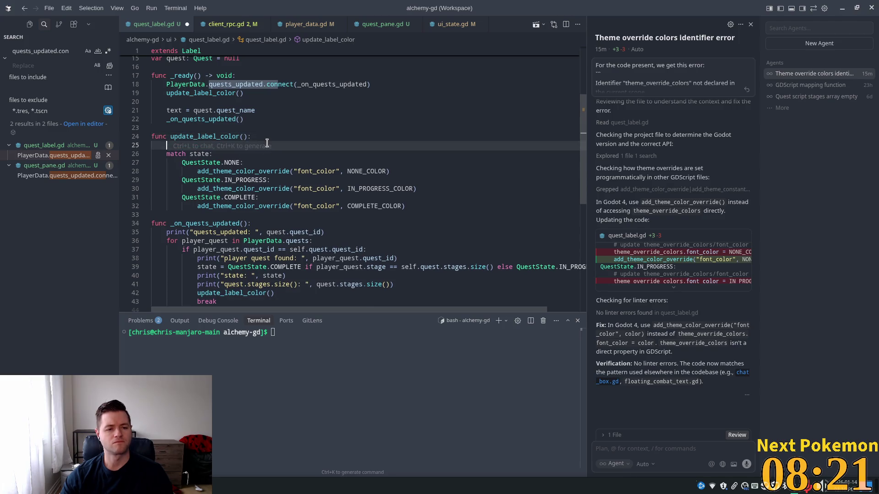
{"action": "key", "text": "Tab"}
{"action": "left_click", "coordinate": [236, 111]}
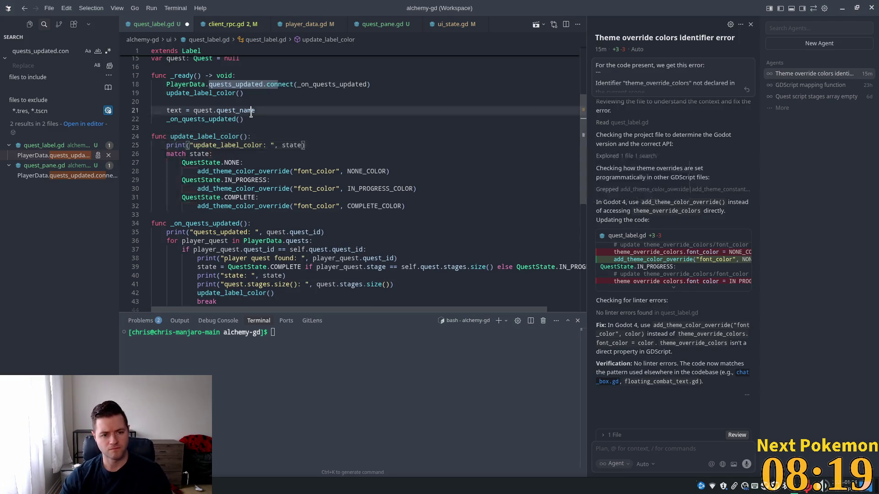
{"action": "key", "text": "alt+Tab"}
{"action": "key", "text": "F5"}
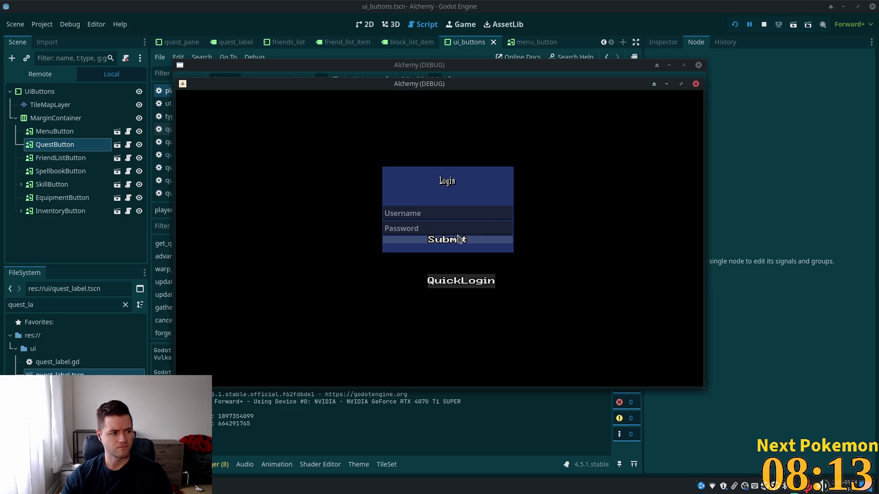
Log in with QuickLogin, check the editor output, and return to Cursor
{"action": "left_click", "coordinate": [456, 248]}
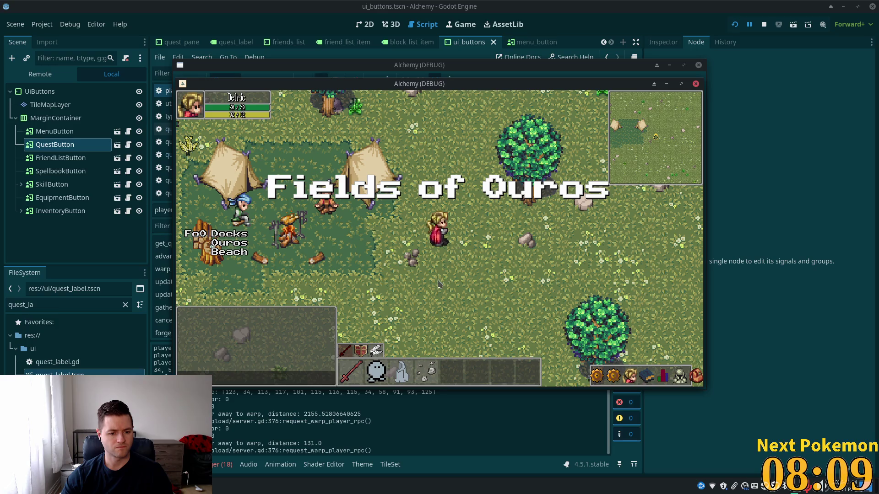
{"action": "key", "text": "alt+Tab"}
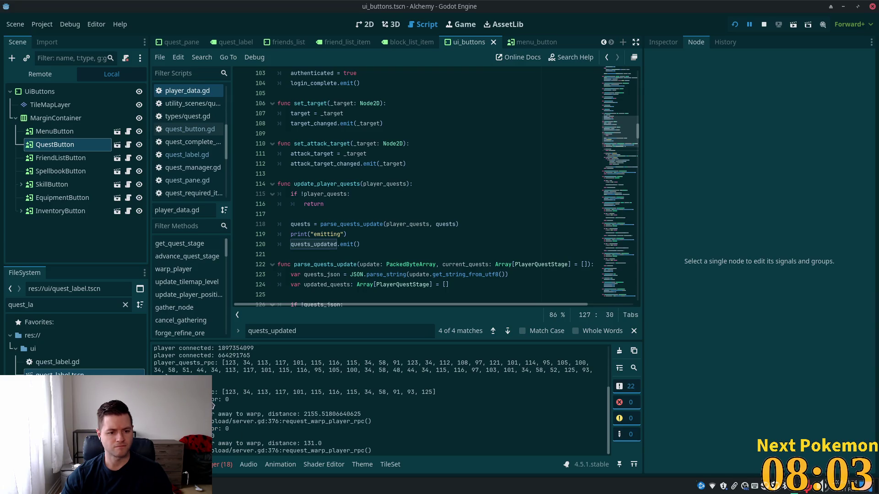
{"action": "key", "text": "alt+Tab"}
{"action": "key", "text": "alt+Tab"}
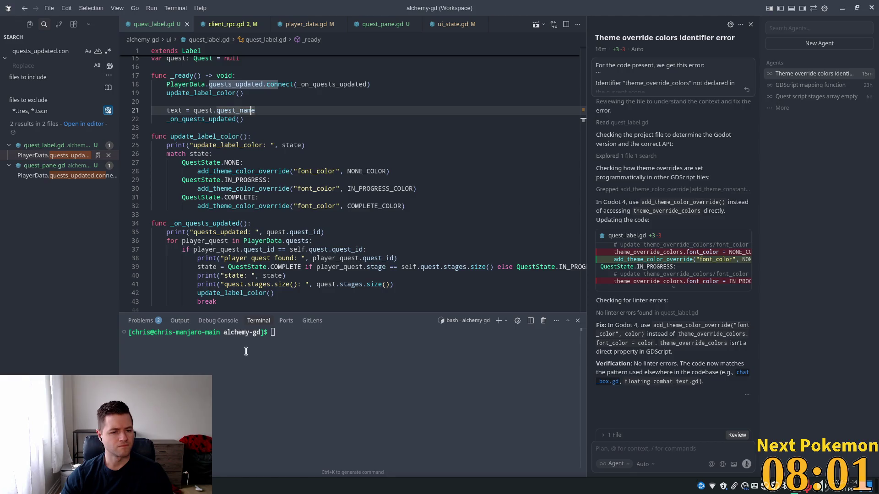
Review the quests_updated print and the quests loop in _on_quests_updated against Godot's output
{"action": "double_click", "coordinate": [233, 224]}
{"action": "scroll", "coordinate": [247, 271], "scroll_direction": "up", "scroll_amount": 2}
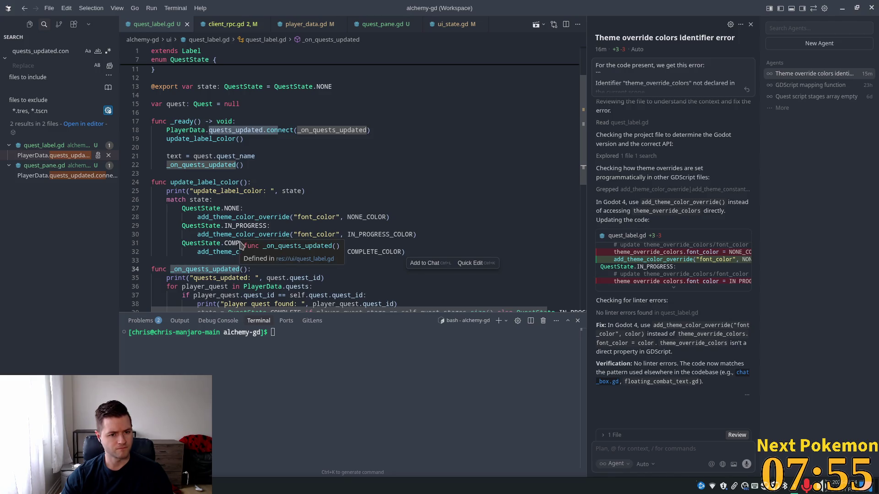
{"action": "left_click", "coordinate": [201, 167]}
{"action": "left_click", "coordinate": [235, 278]}
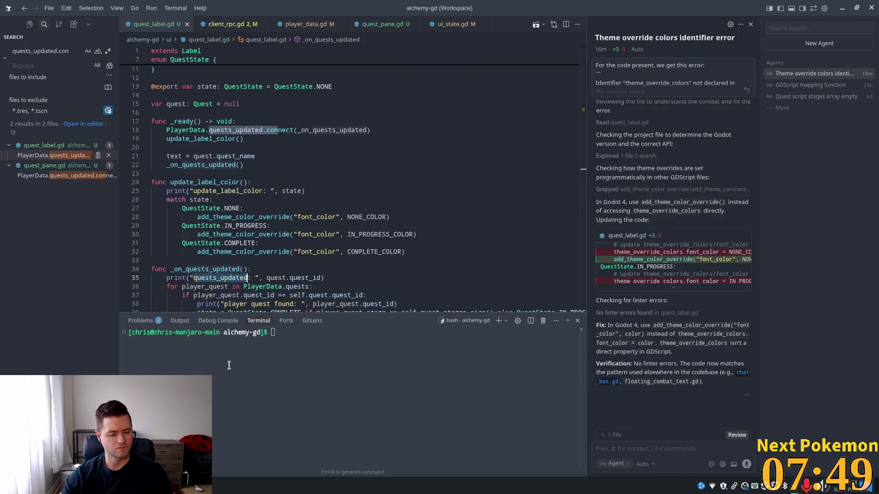
{"action": "double_click", "coordinate": [229, 278]}
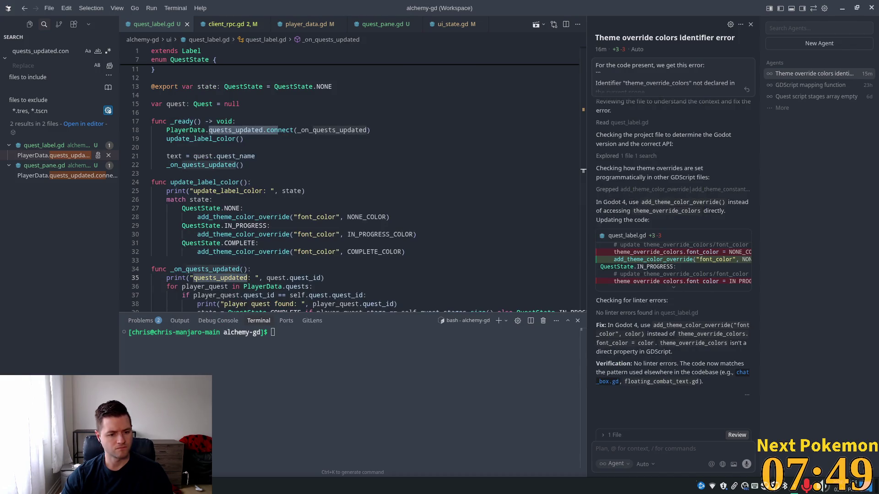
{"action": "key", "text": "alt+Tab"}
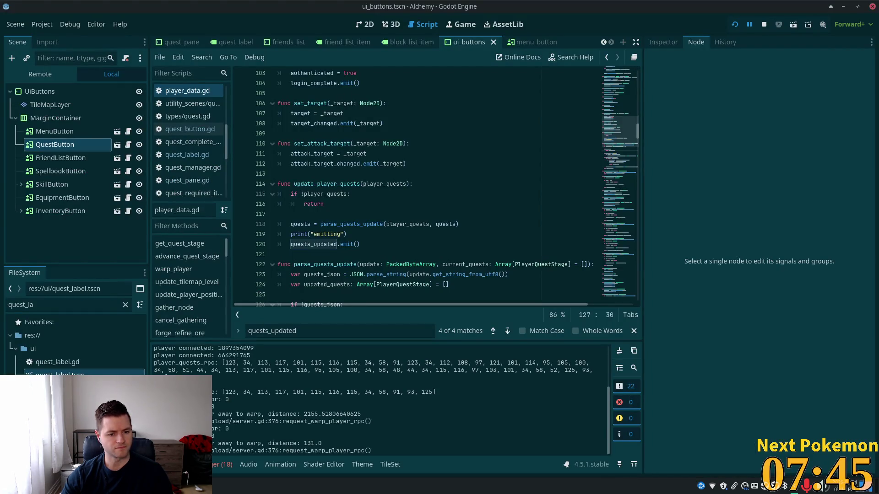
{"action": "key", "text": "alt+Tab"}
{"action": "key", "text": "alt+Tab"}
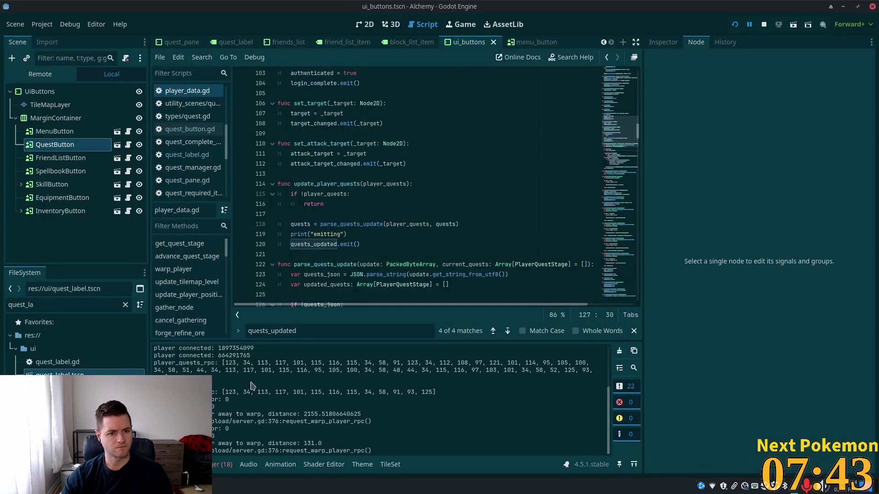
{"action": "key", "text": "alt+Tab"}
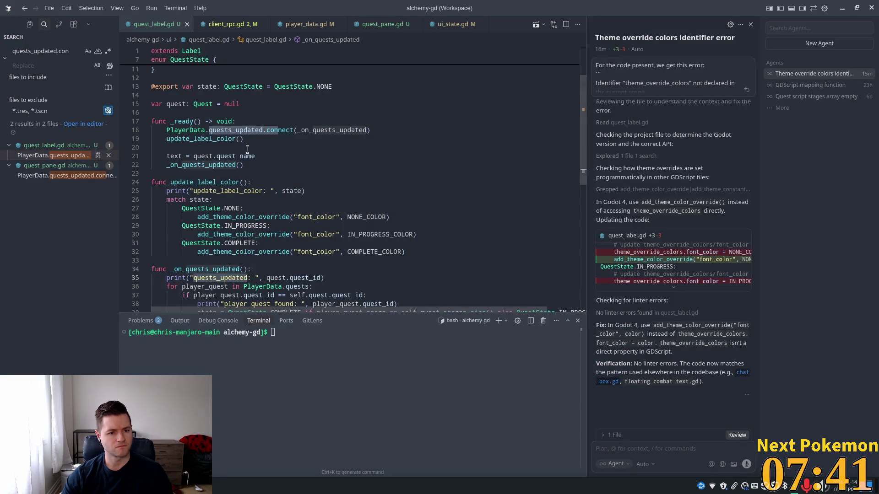
{"action": "scroll", "coordinate": [327, 266], "scroll_direction": "down", "scroll_amount": 3}
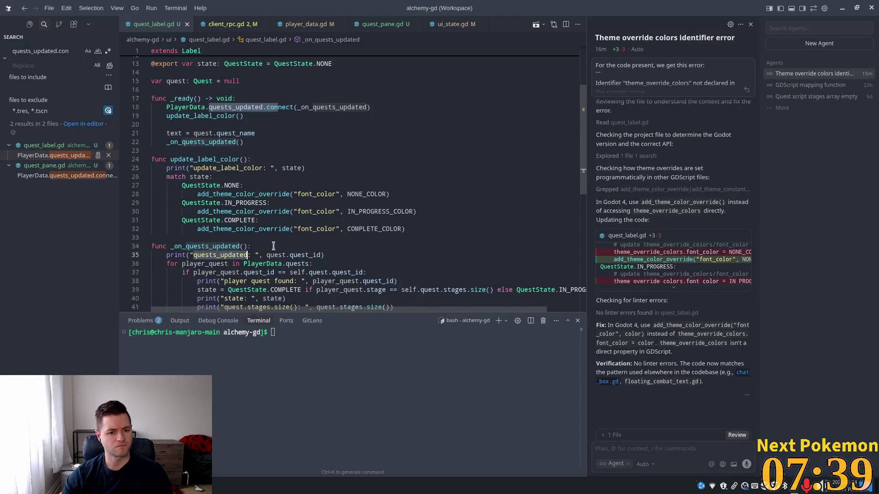
{"action": "left_click", "coordinate": [289, 186]}
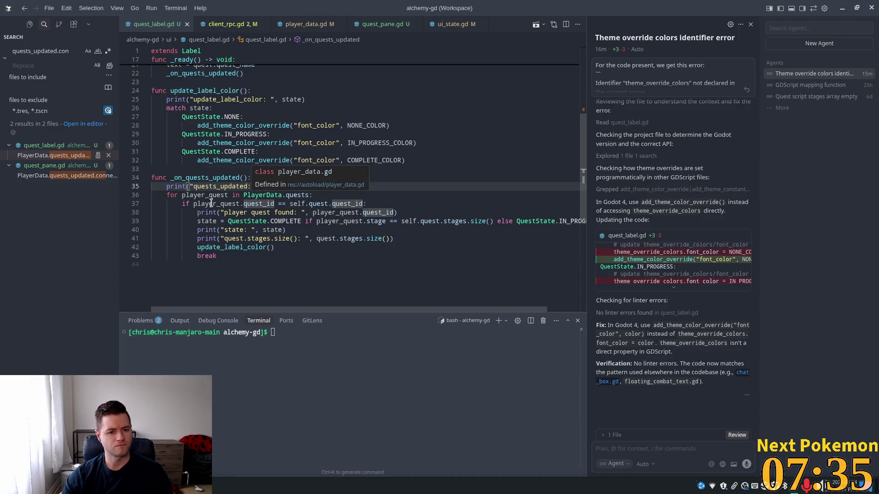
{"action": "left_click", "coordinate": [228, 195]}
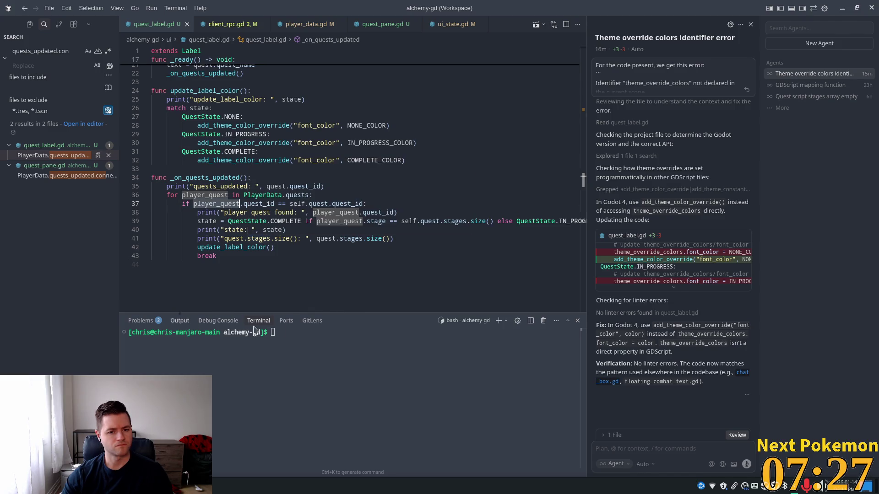
{"action": "left_click", "coordinate": [211, 205]}
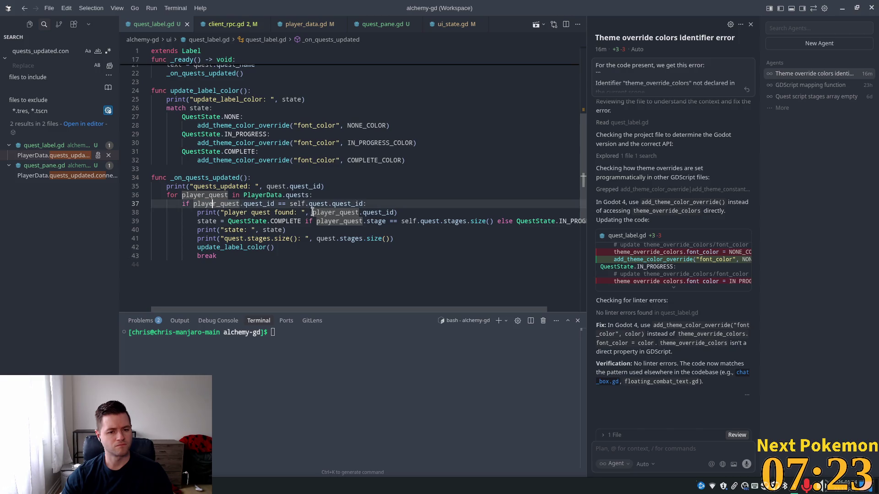
Add prints of player_quest.quest_id and player_quest.stage at the top of the quests loop
{"action": "left_click", "coordinate": [314, 196]}
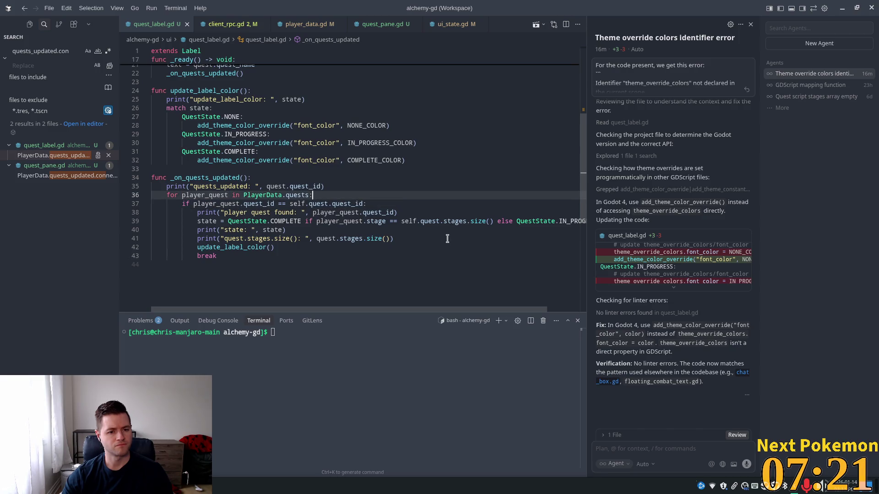
{"action": "key", "text": "Return"}
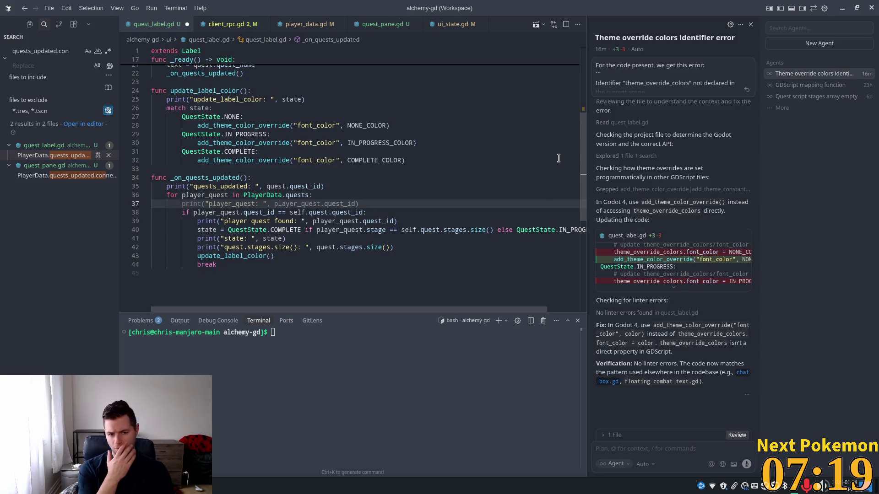
{"action": "key", "text": "Tab"}
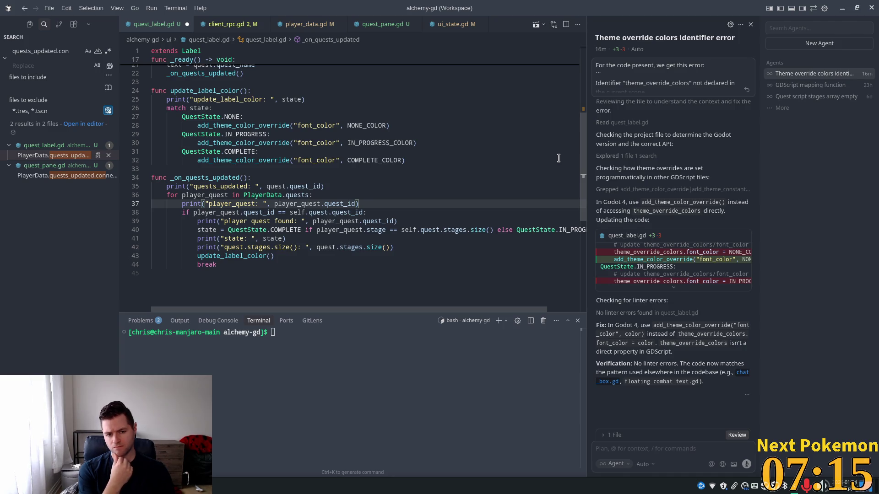
{"action": "key", "text": "Return"}
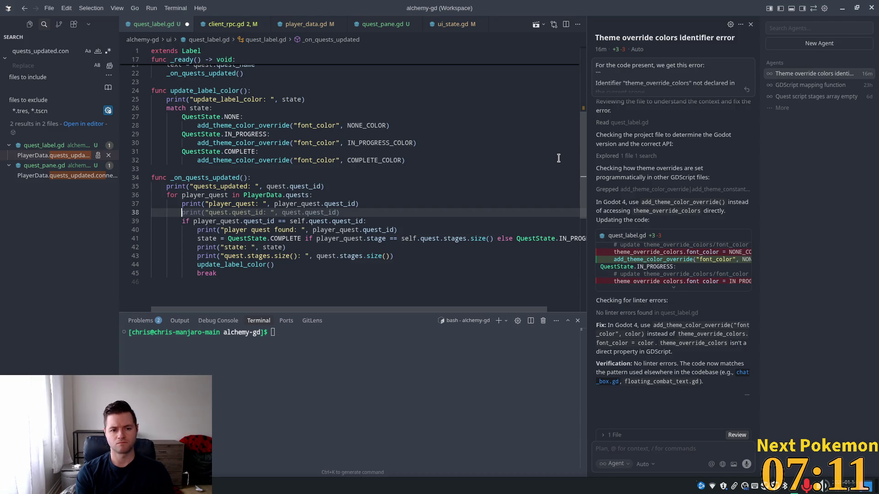
{"action": "type", "text": "print"}
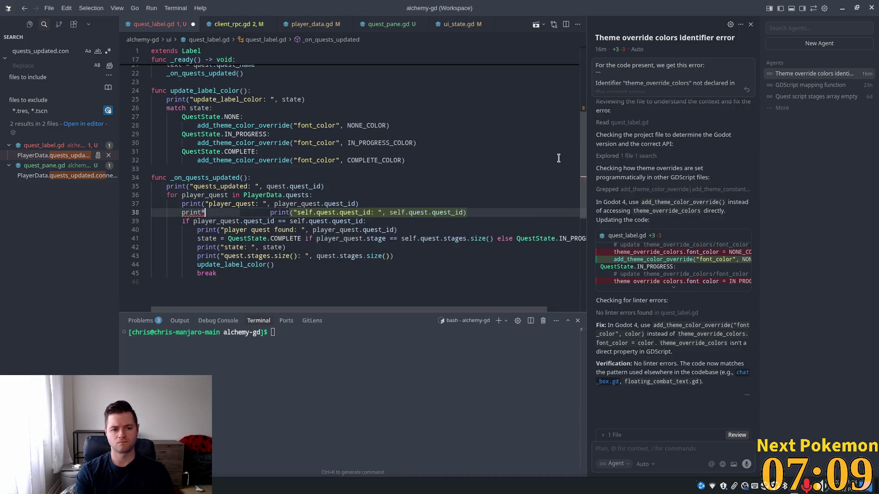
{"action": "type", "text": "(\"pl"}
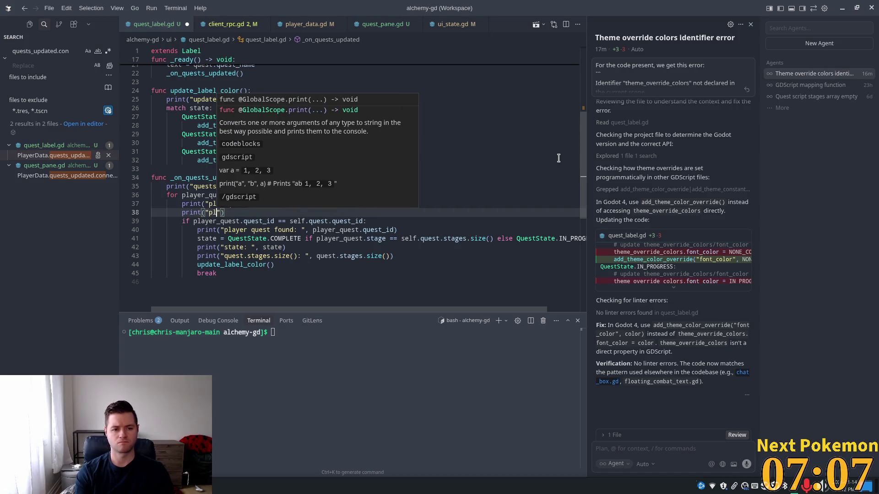
{"action": "type", "text": "ayer"}
{"action": "key", "text": "Tab"}
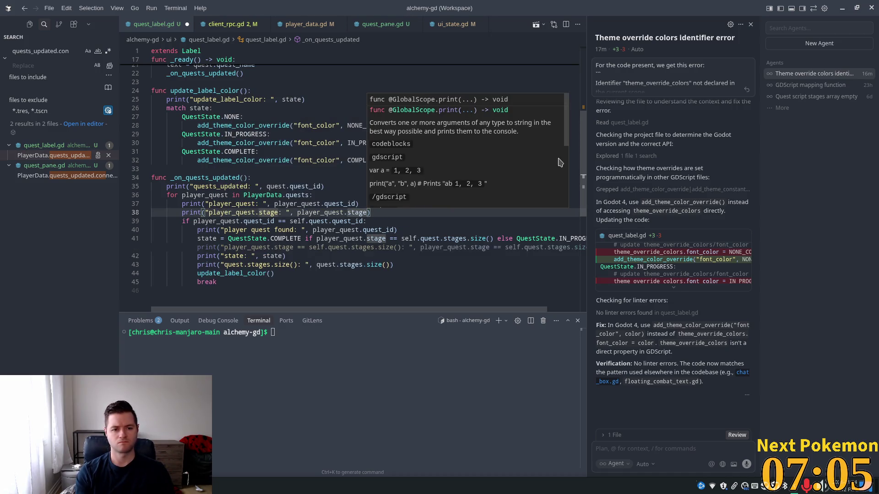
Delete the old quests_updated print and save quest_label.gd
{"action": "left_click", "coordinate": [292, 177]}
{"action": "left_click", "coordinate": [336, 185], "text": "shift"}
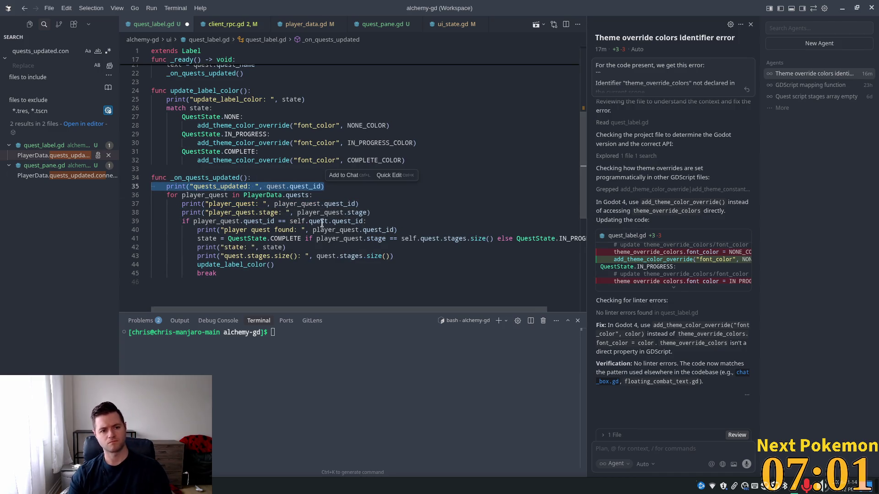
{"action": "key", "text": "Return"}
{"action": "key", "text": "BackSpace"}
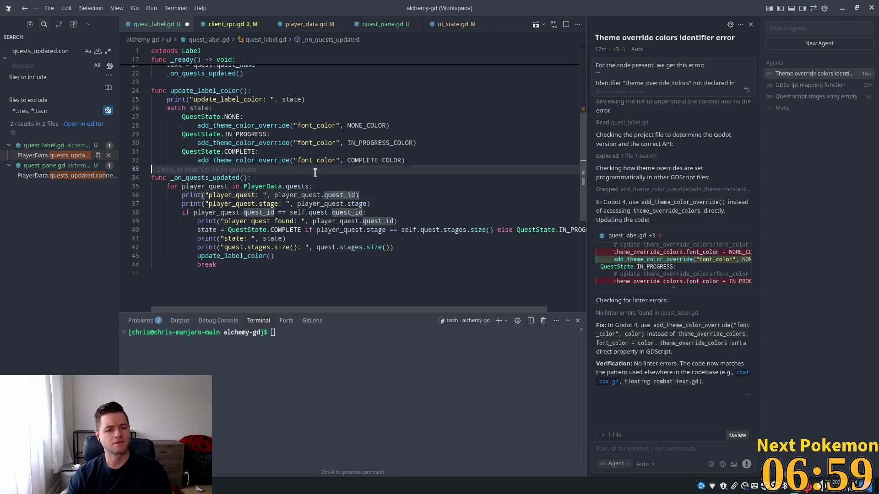
{"action": "left_click", "coordinate": [283, 171]}
{"action": "key", "text": "ctrl+s"}
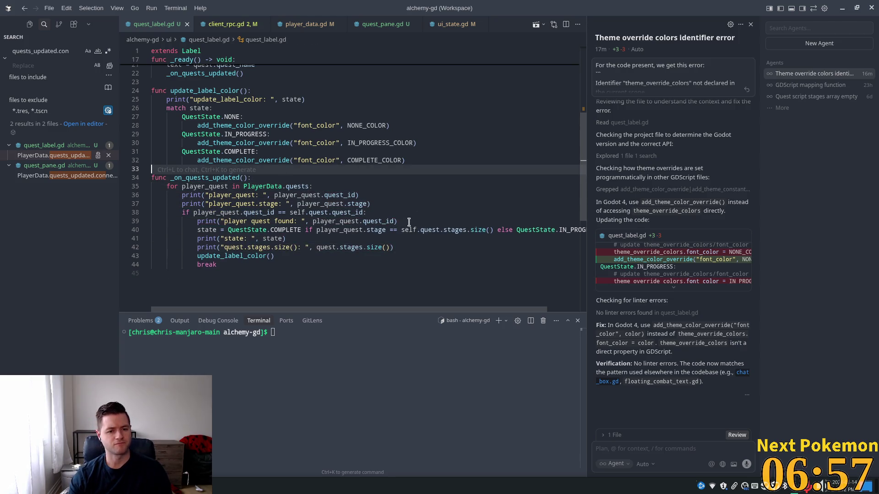
{"action": "key", "text": "alt+Tab"}
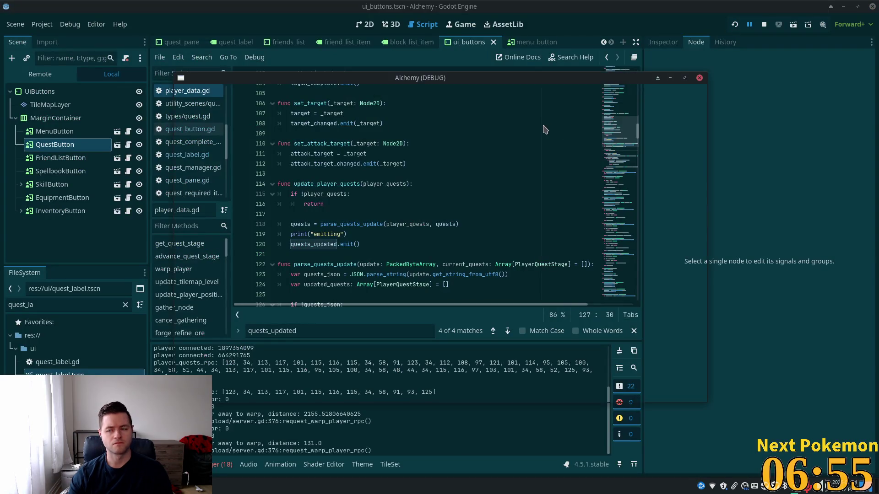
Restart the game with F5, close it, and scroll the output before returning to quest_label.gd
{"action": "key", "text": "F5"}
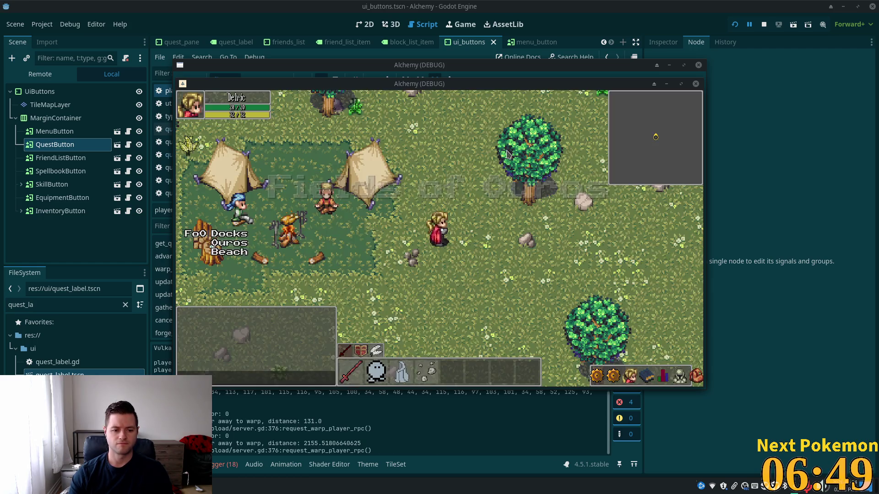
{"action": "left_click", "coordinate": [216, 429]}
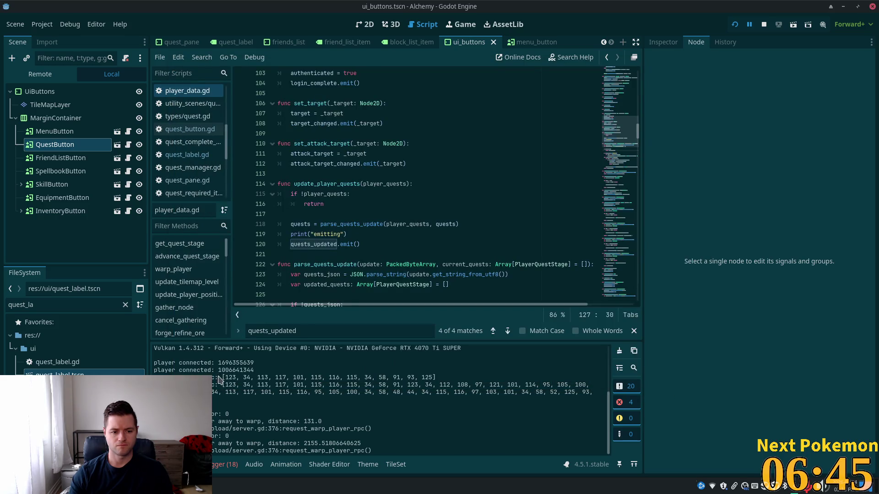
{"action": "scroll", "coordinate": [220, 383], "scroll_direction": "up", "scroll_amount": 4}
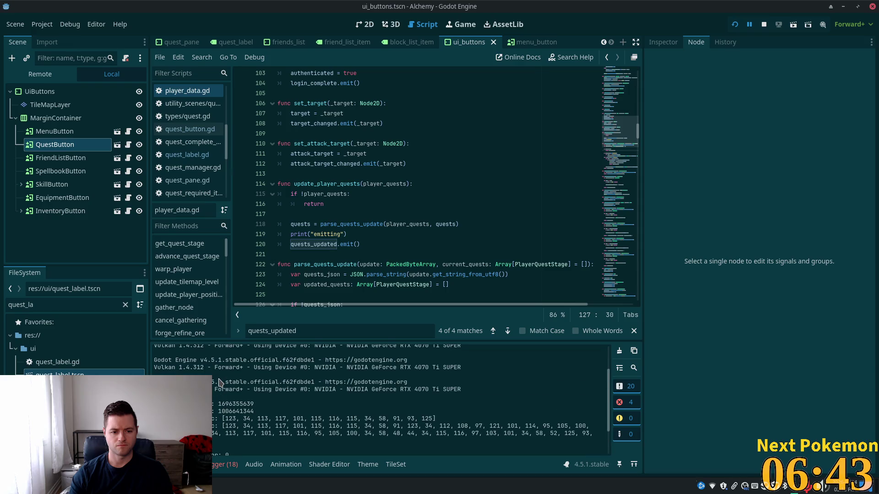
{"action": "scroll", "coordinate": [220, 383], "scroll_direction": "down", "scroll_amount": 3}
{"action": "scroll", "coordinate": [222, 387], "scroll_direction": "up", "scroll_amount": 3}
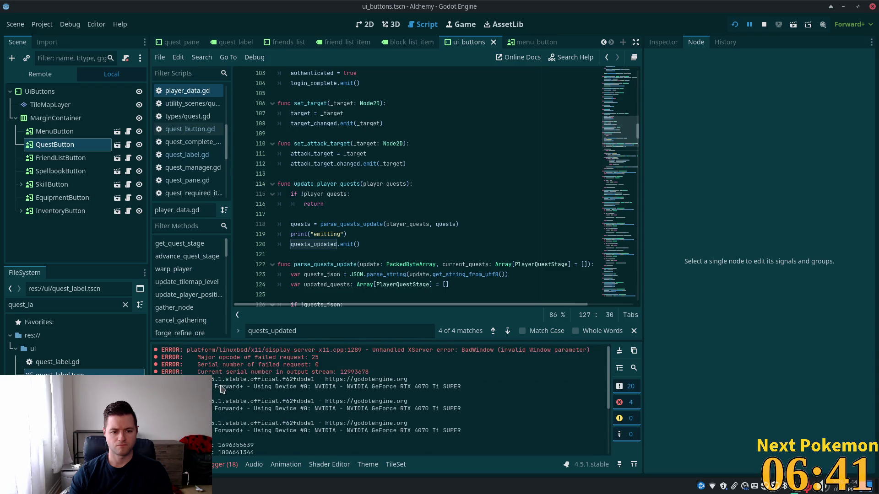
{"action": "scroll", "coordinate": [222, 389], "scroll_direction": "down", "scroll_amount": 4}
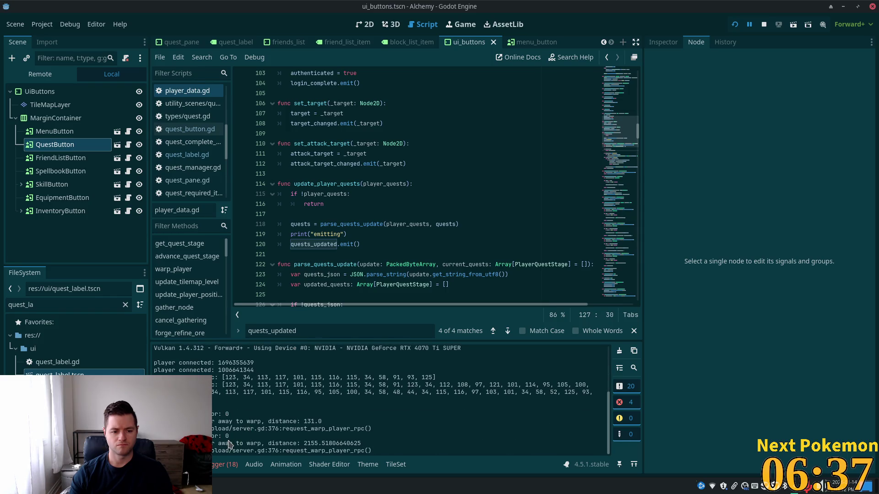
{"action": "key", "text": "alt+Tab"}
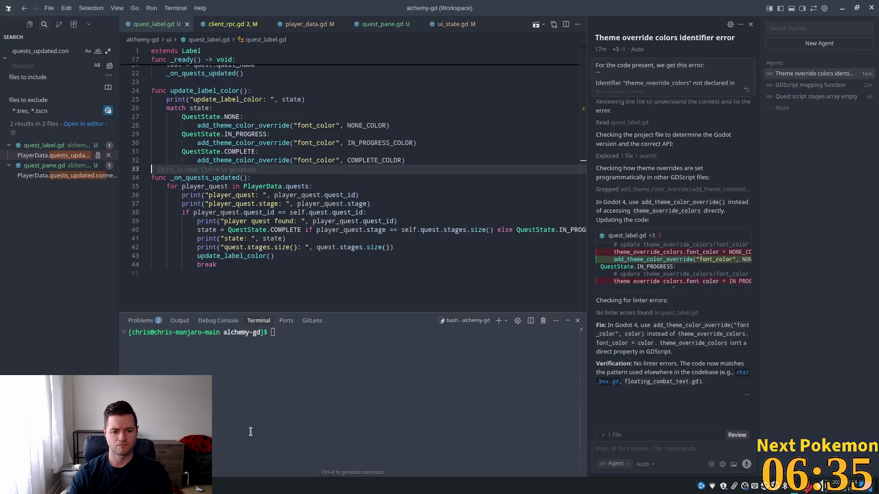
Select the debug print lines 36–42 in the quest loop, then switch to phpMyAdmin's player_quests table
{"action": "left_click_drag", "start_coordinate": [309, 186], "coordinate": [394, 247]}
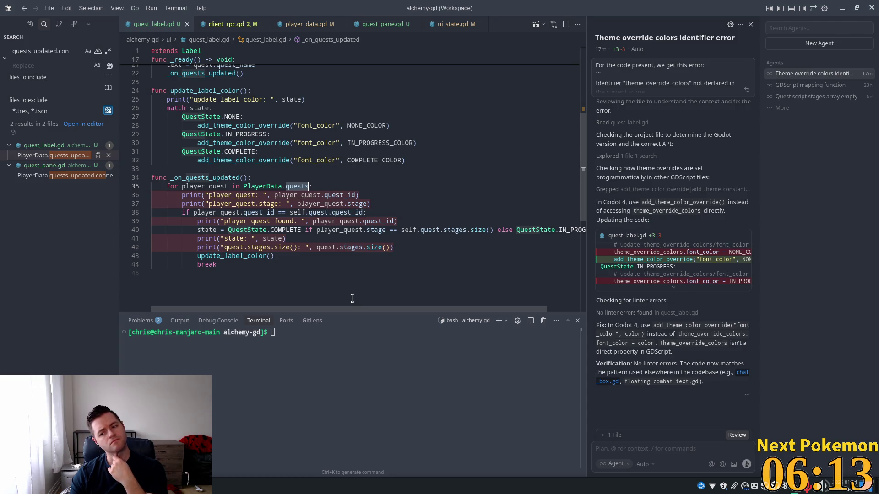
{"action": "key", "text": "alt+Tab"}
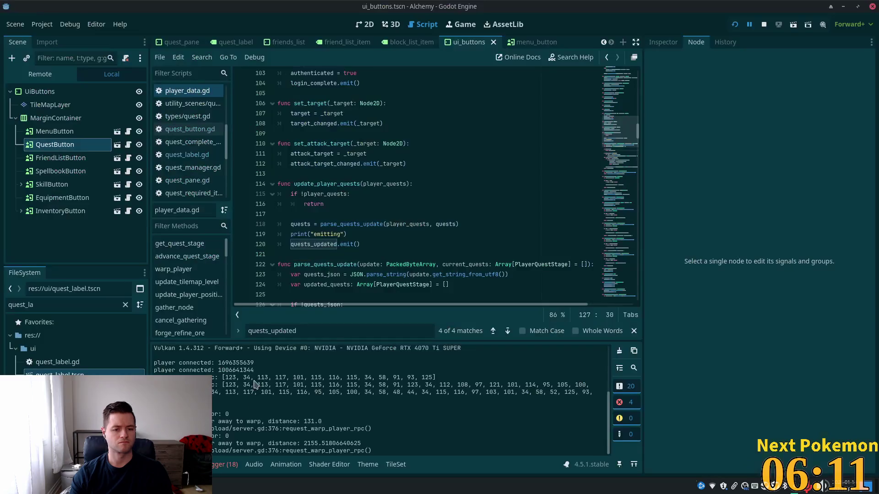
{"action": "key", "text": "alt+Tab"}
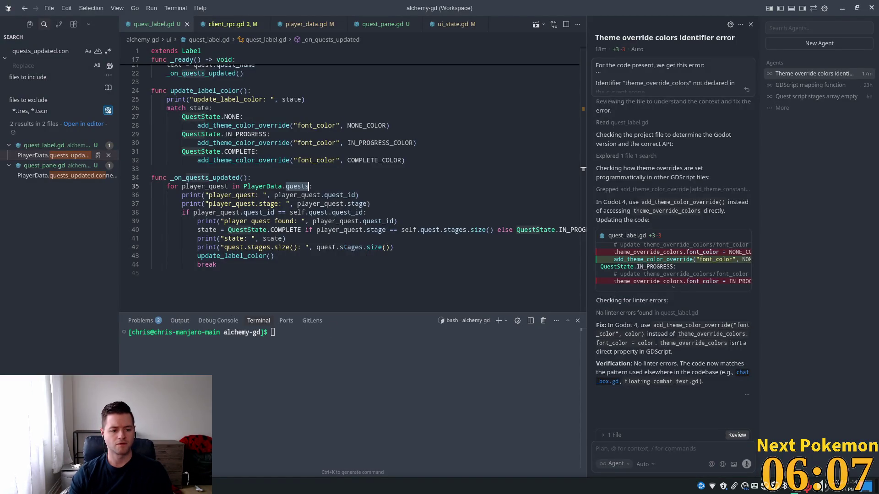
{"action": "key", "text": "alt+Tab"}
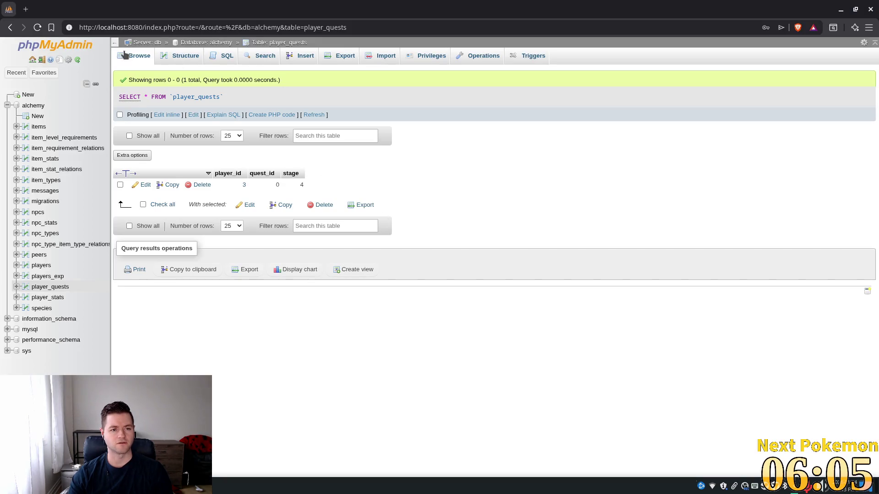
Refresh player_quests (still quest 0, stage 4), walk the player to the camp, and dismiss the Camper's dialogue
{"action": "left_click", "coordinate": [313, 116]}
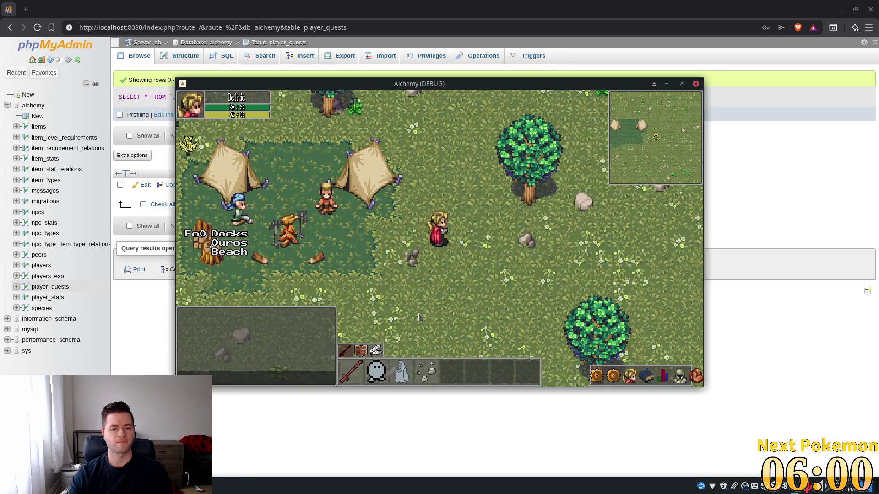
{"action": "left_click", "coordinate": [348, 221]}
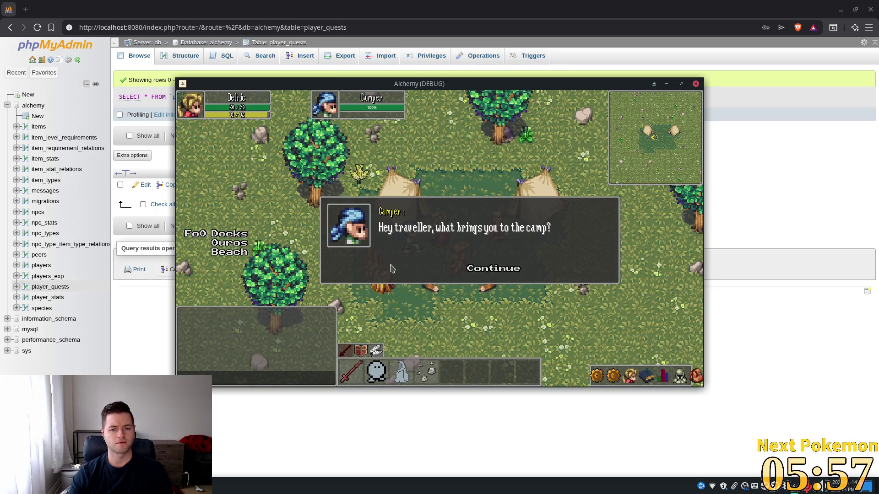
{"action": "left_click", "coordinate": [397, 292]}
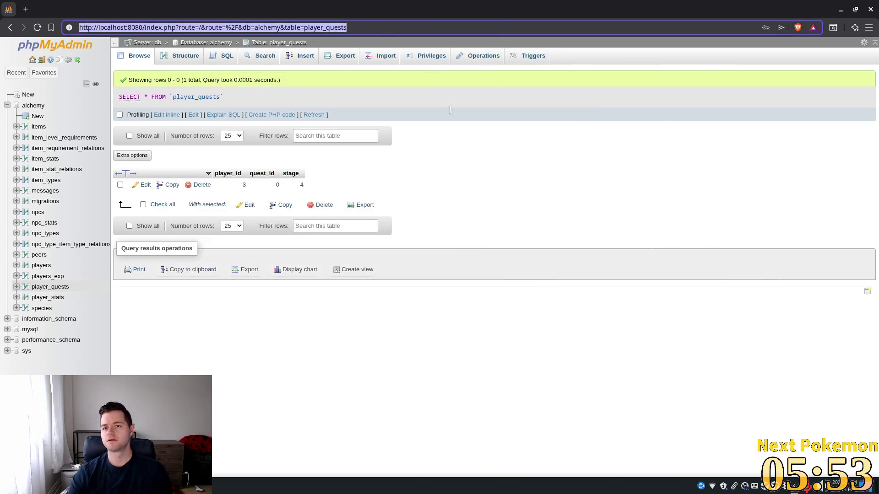
Place the caret in update_player_quests in Godot, then return to quest_label.gd in Cursor
{"action": "key", "text": "alt+Tab"}
{"action": "left_click", "coordinate": [360, 184]}
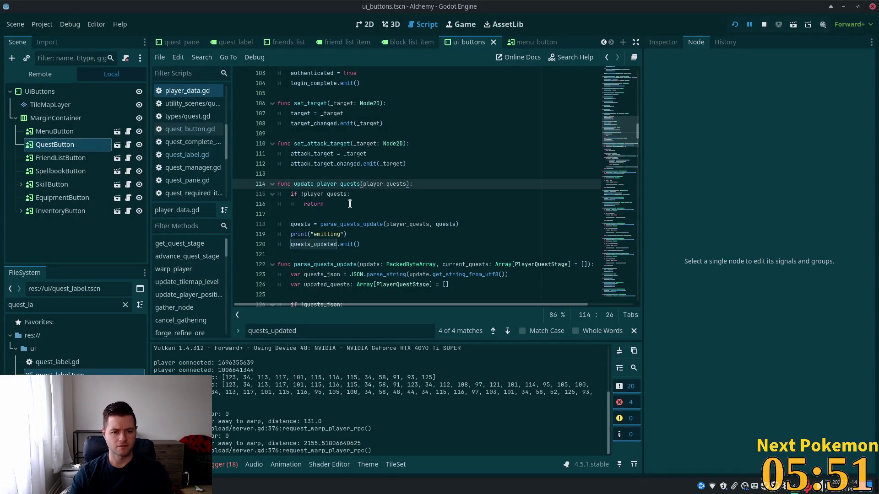
{"action": "key", "text": "alt+Tab"}
{"action": "key", "text": "alt+Tab"}
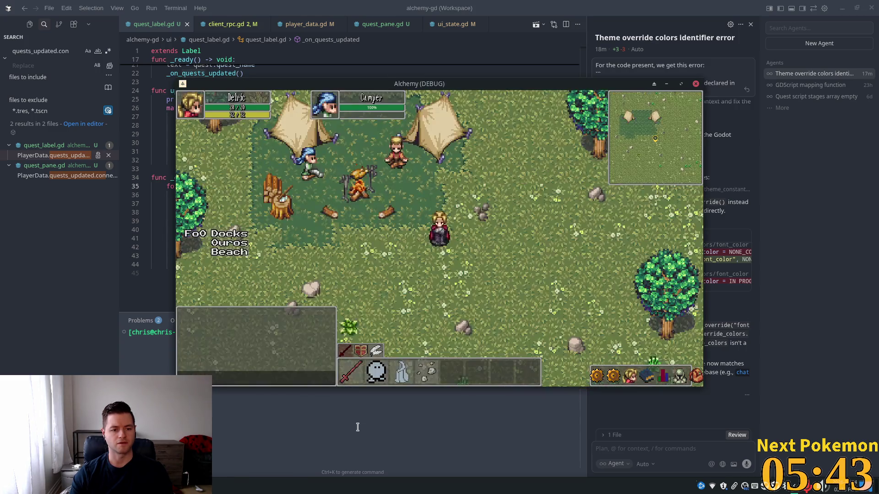
Close the running game, maximize Cursor, and open player_data.gd
{"action": "key", "text": "shift+F5"}
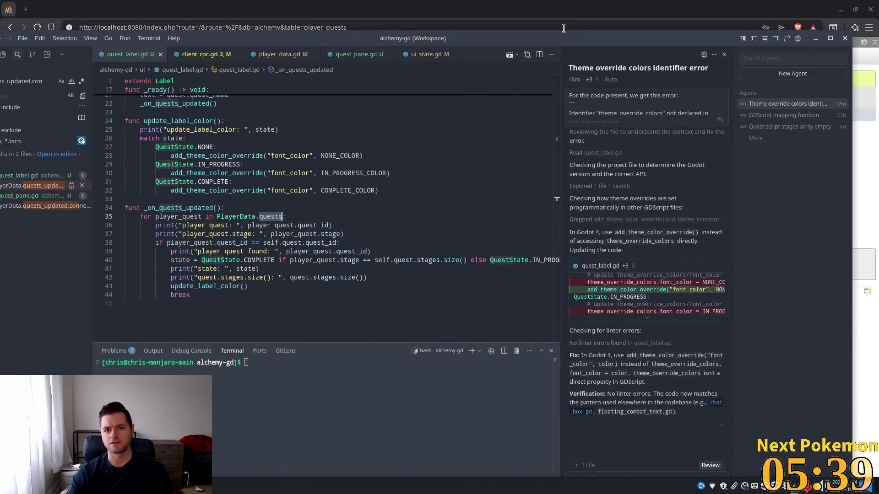
{"action": "double_click", "coordinate": [541, 30]}
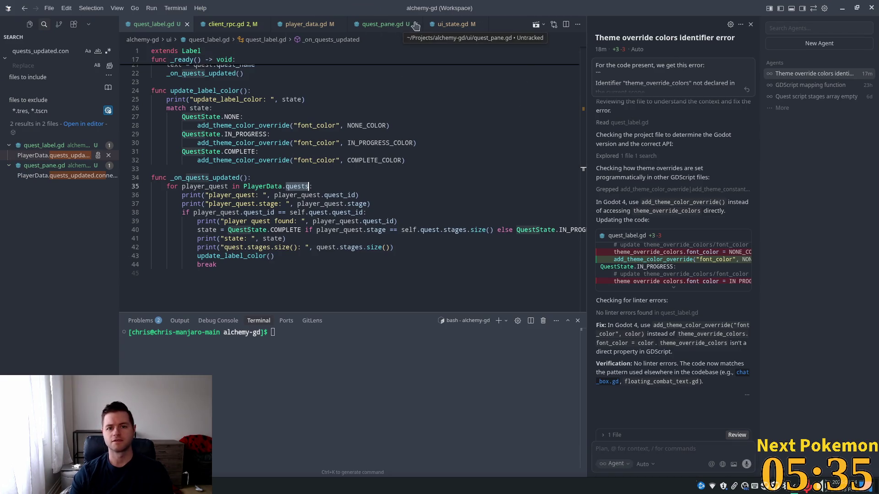
{"action": "left_click", "coordinate": [289, 27]}
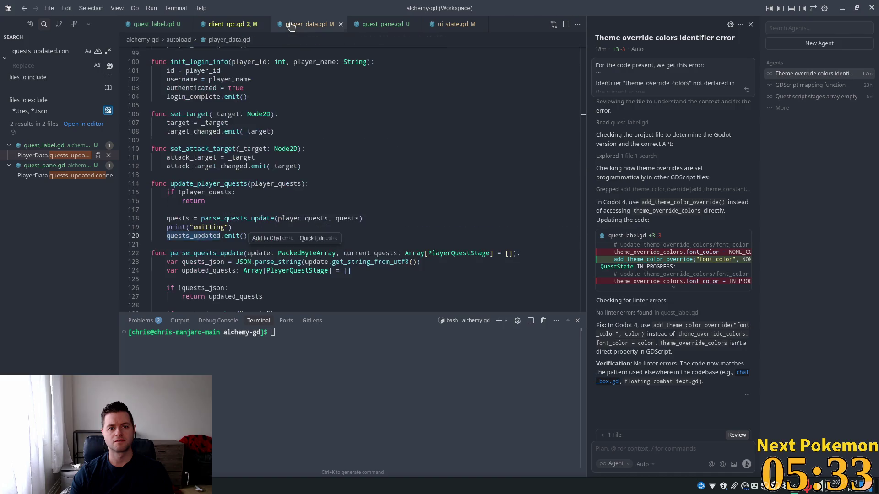
Locate the parse_quests_update definition and move down to empty line 125, then return to Godot
{"action": "double_click", "coordinate": [267, 219]}
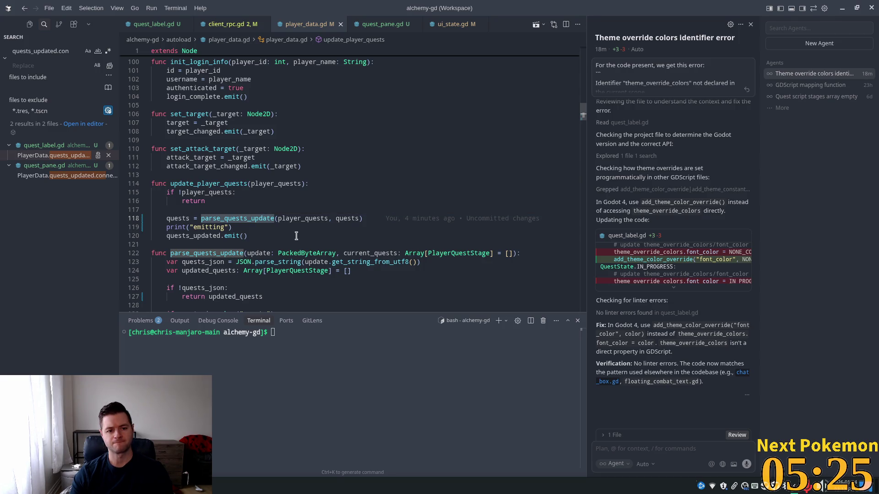
{"action": "left_click", "coordinate": [281, 253]}
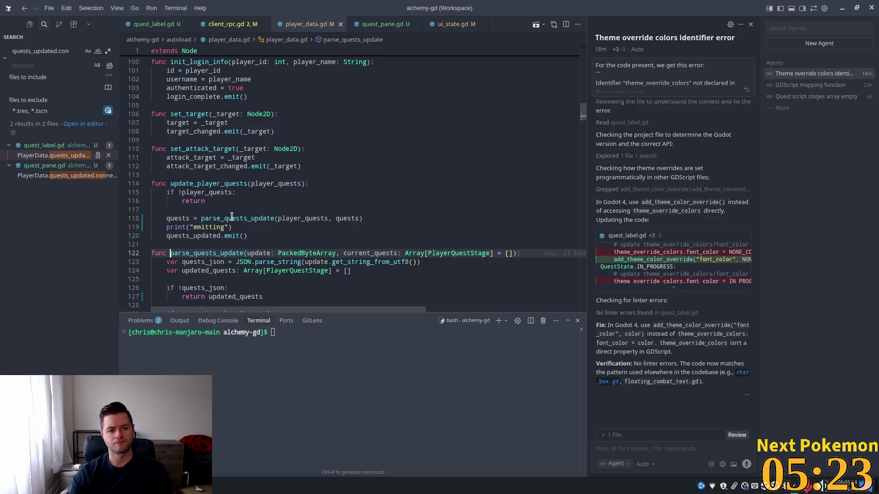
{"action": "scroll", "coordinate": [232, 217], "scroll_direction": "down", "scroll_amount": 3}
{"action": "key", "text": "Down"}
{"action": "key", "text": "Down"}
{"action": "key", "text": "Down"}
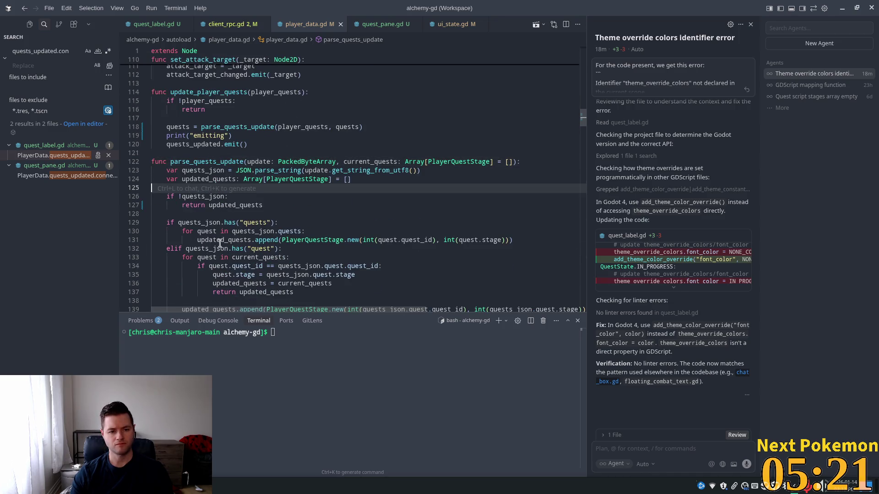
{"action": "scroll", "coordinate": [222, 205], "scroll_direction": "down", "scroll_amount": 1}
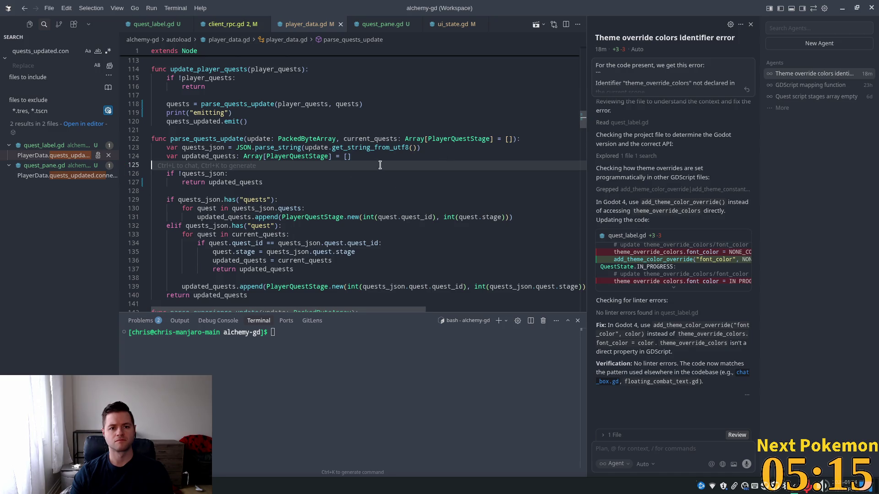
{"action": "key", "text": "alt+Tab"}
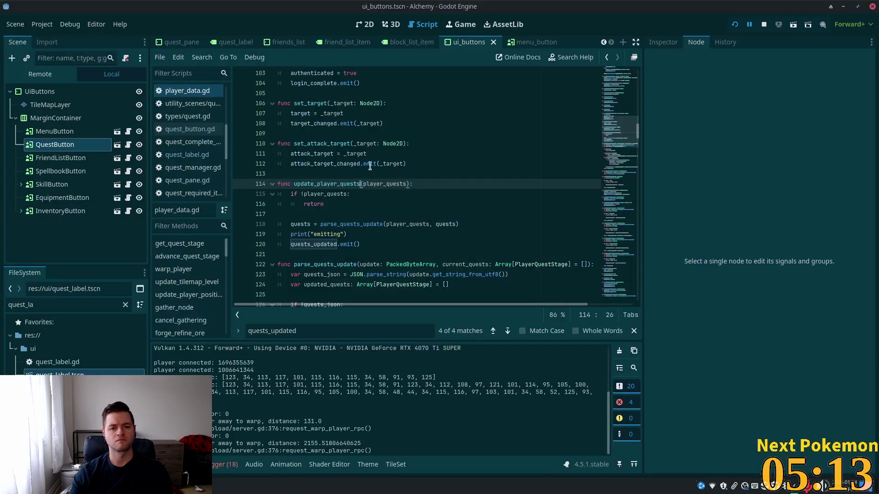
Quick-open player_data.gd and set a breakpoint on line 125
{"action": "type", "text": "player"}
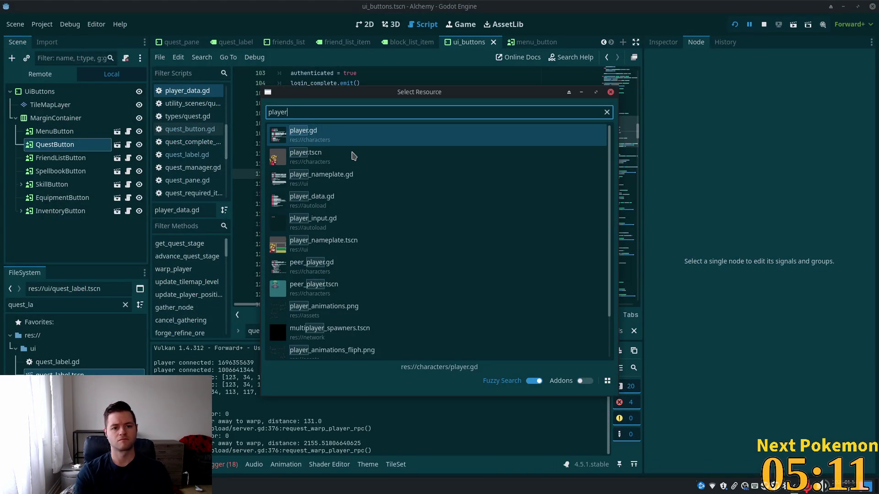
{"action": "key", "text": "Return"}
{"action": "left_click", "coordinate": [388, 216]}
{"action": "scroll", "coordinate": [388, 216], "scroll_direction": "down", "scroll_amount": 4}
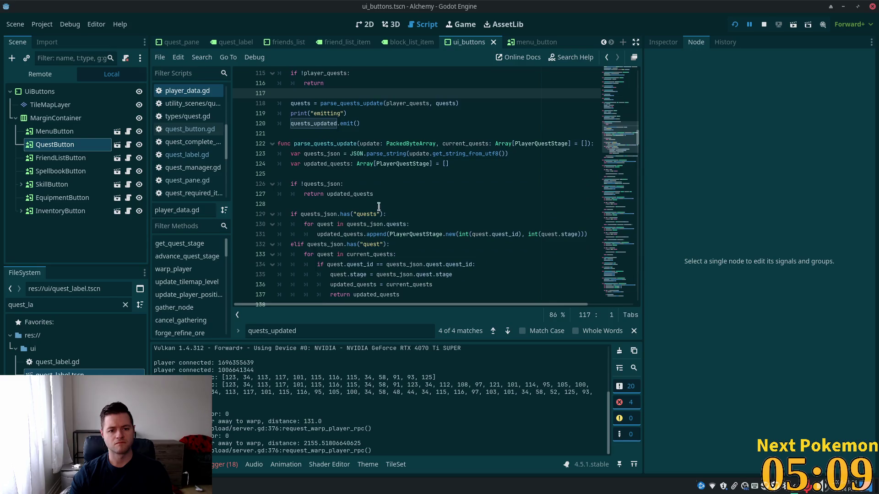
{"action": "left_click", "coordinate": [277, 174]}
{"action": "left_click", "coordinate": [240, 174]}
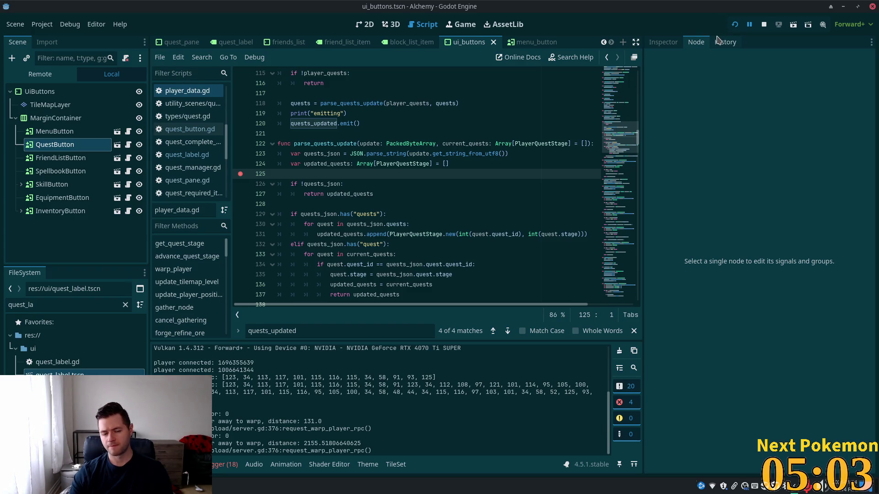
Test-run the game, then set a breakpoint on the if !quests_json line and relaunch it
{"action": "left_click", "coordinate": [735, 24]}
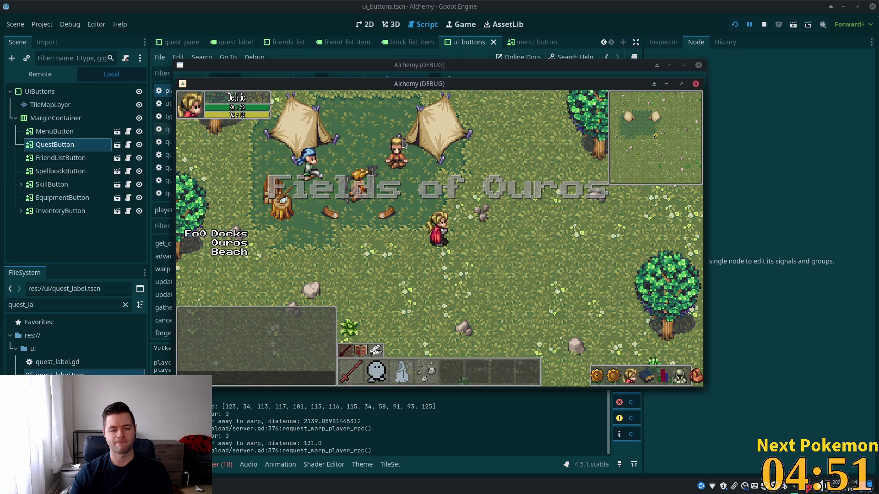
{"action": "key", "text": "Right"}
{"action": "key", "text": "alt+Tab"}
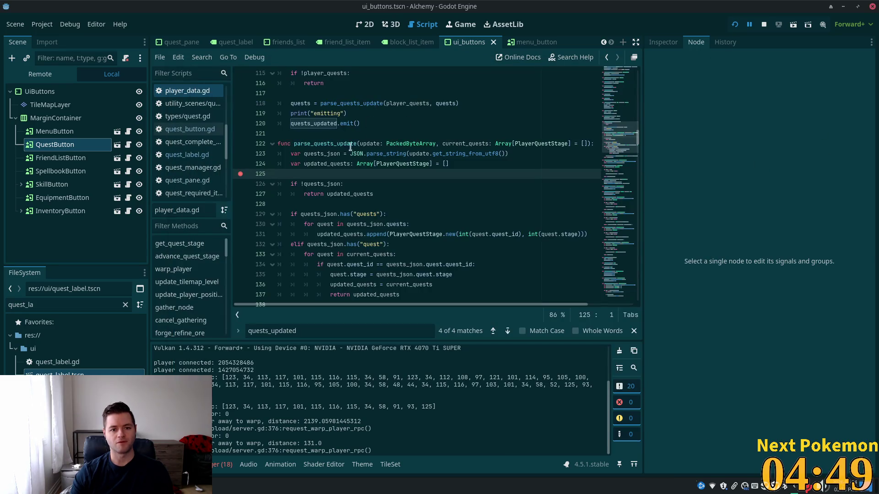
{"action": "double_click", "coordinate": [324, 143]}
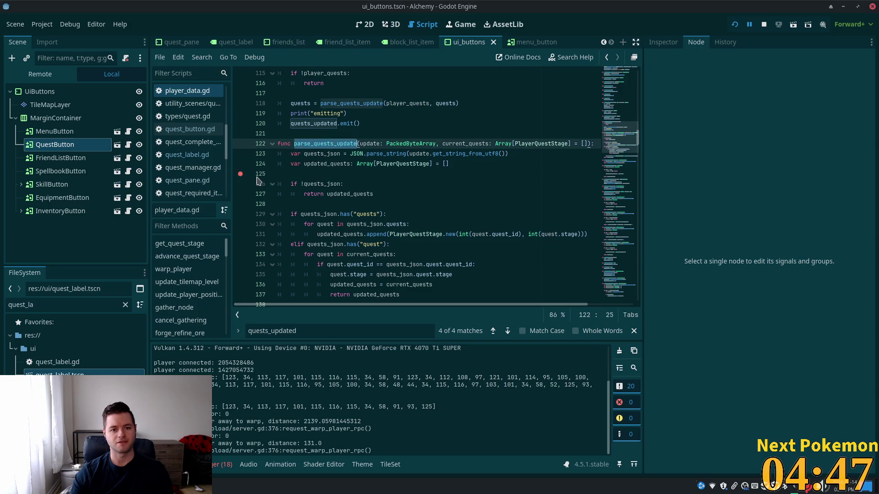
{"action": "left_click", "coordinate": [239, 184]}
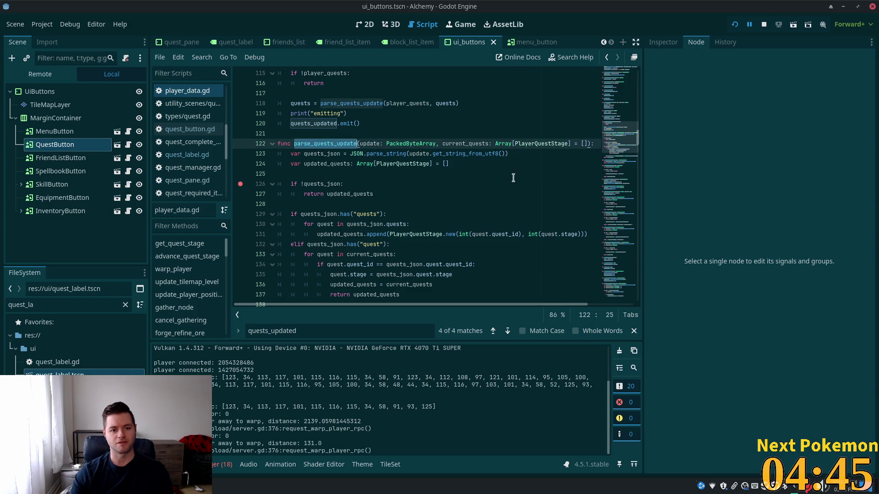
{"action": "left_click", "coordinate": [735, 25]}
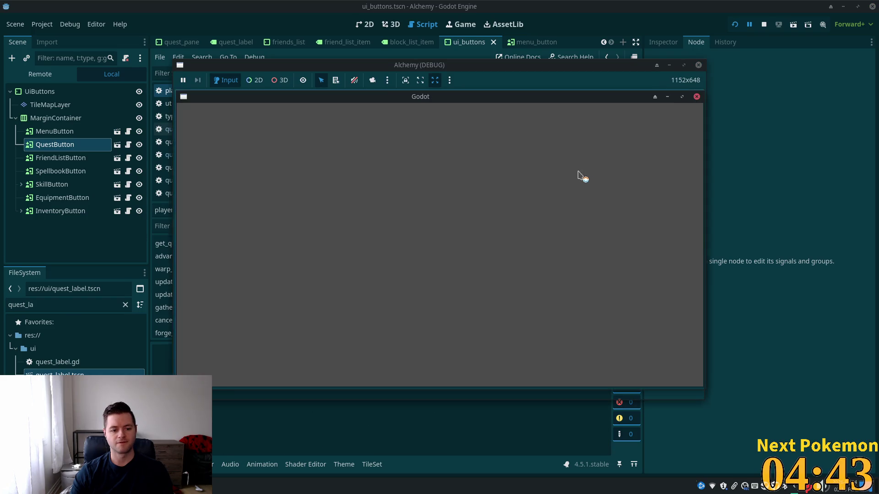
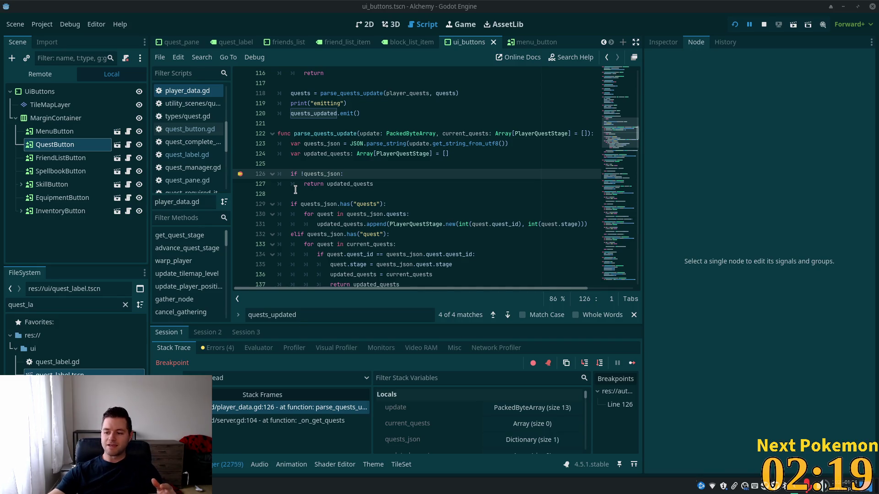
Inspect current_quests and the quests key of quests_json in the debugger's Locals
{"action": "left_click", "coordinate": [390, 196]}
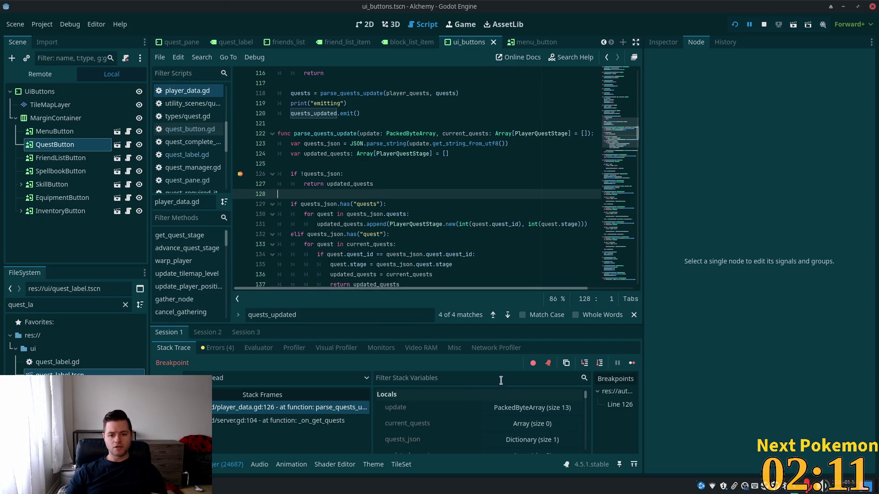
{"action": "left_click", "coordinate": [541, 425]}
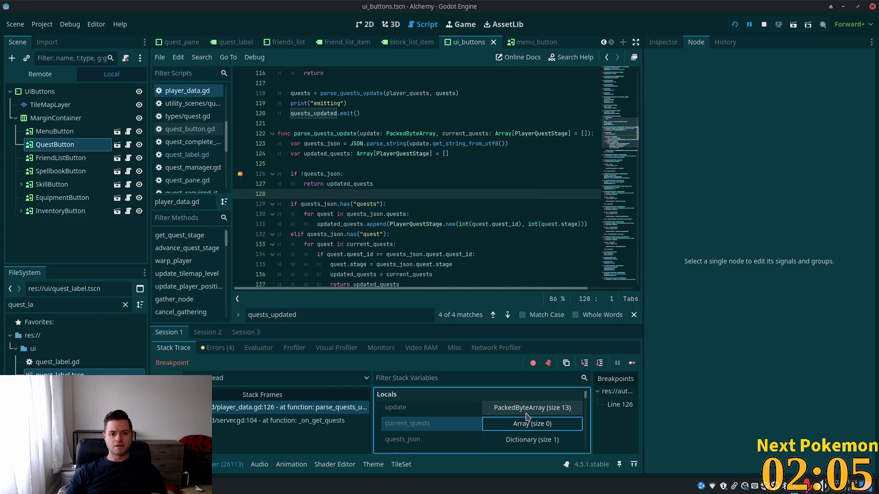
{"action": "left_click", "coordinate": [531, 439]}
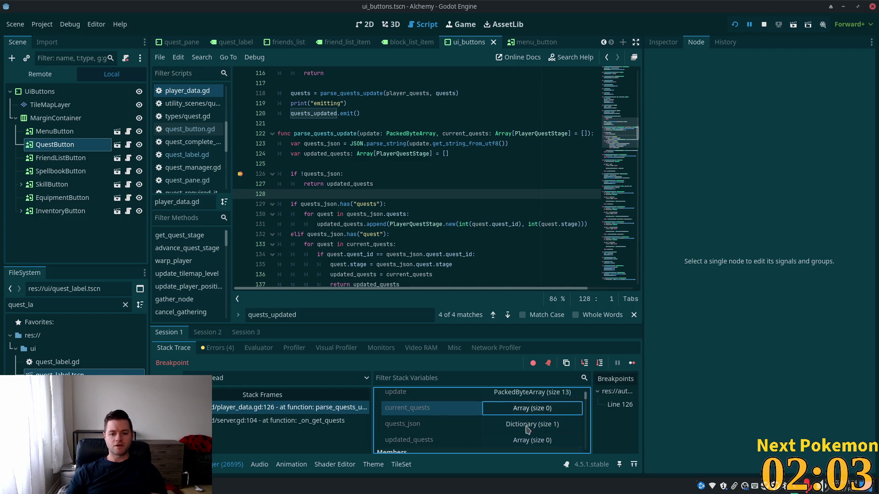
{"action": "scroll", "coordinate": [531, 418], "scroll_direction": "down", "scroll_amount": 1}
{"action": "scroll", "coordinate": [534, 417], "scroll_direction": "down", "scroll_amount": 3}
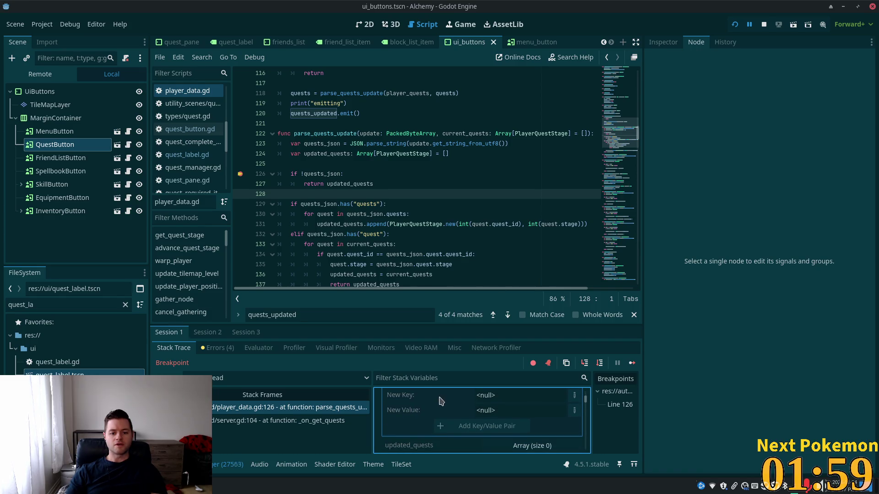
{"action": "scroll", "coordinate": [466, 409], "scroll_direction": "up", "scroll_amount": 1}
{"action": "scroll", "coordinate": [466, 409], "scroll_direction": "up", "scroll_amount": 2}
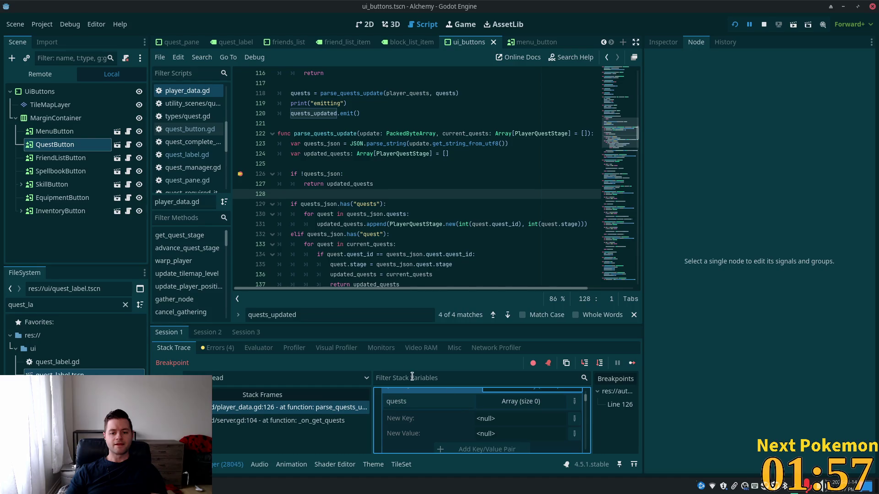
{"action": "left_click", "coordinate": [433, 402]}
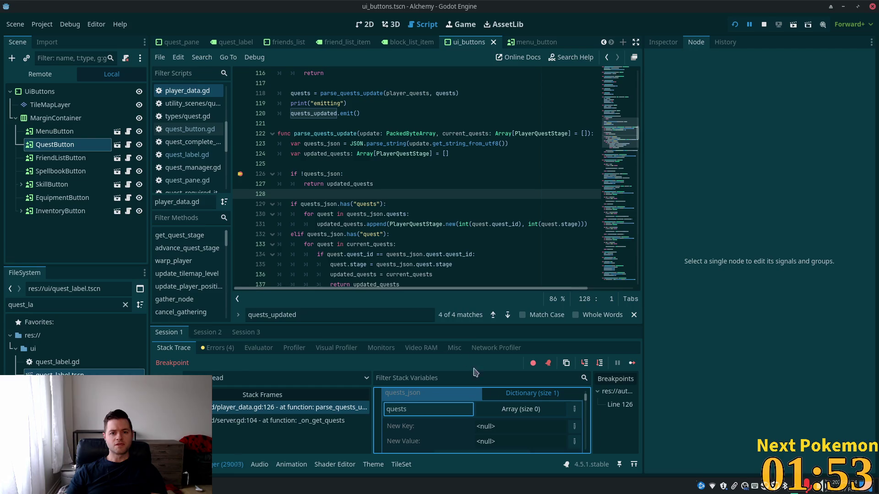
{"action": "scroll", "coordinate": [538, 417], "scroll_direction": "down", "scroll_amount": 2}
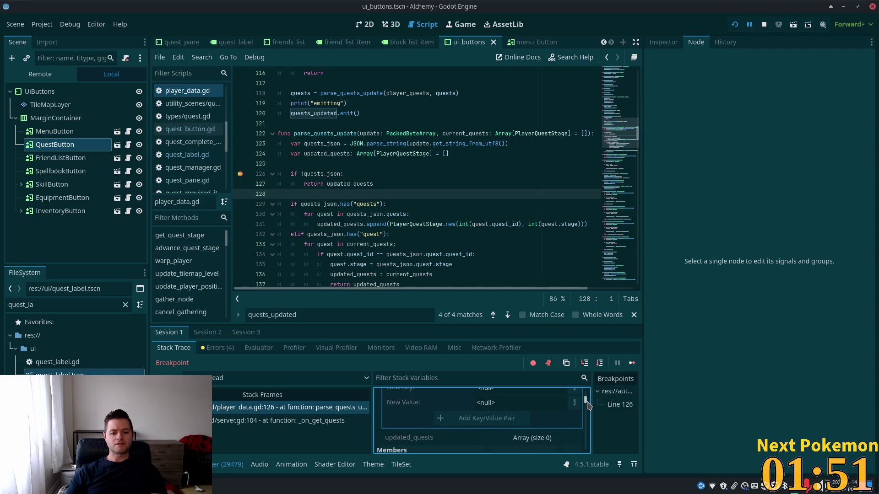
{"action": "scroll", "coordinate": [588, 407], "scroll_direction": "down", "scroll_amount": 2}
{"action": "scroll", "coordinate": [589, 408], "scroll_direction": "down", "scroll_amount": 2}
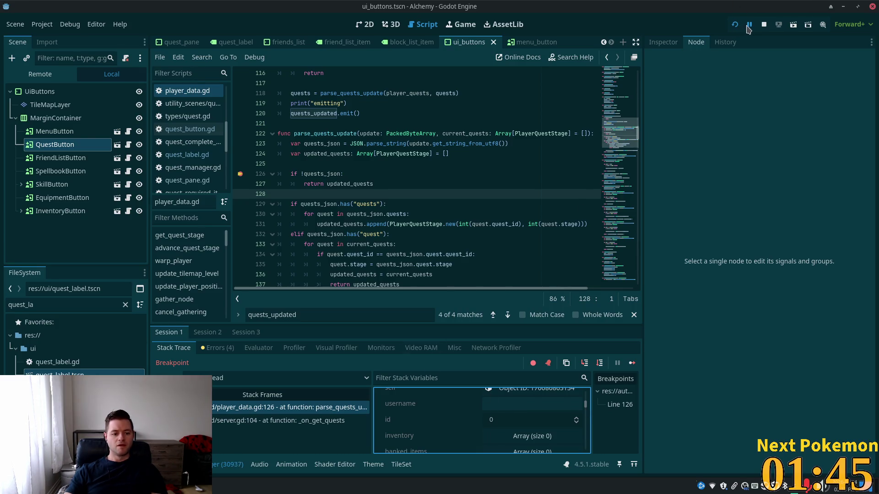
Relaunch the game, expand quests_json > quests > element 0 at line 126, then step to line 129
{"action": "left_click", "coordinate": [764, 25]}
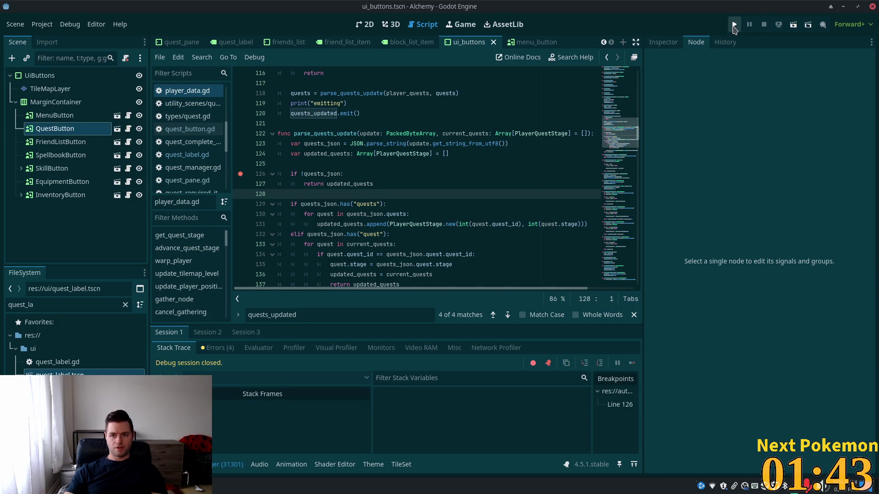
{"action": "left_click", "coordinate": [734, 26]}
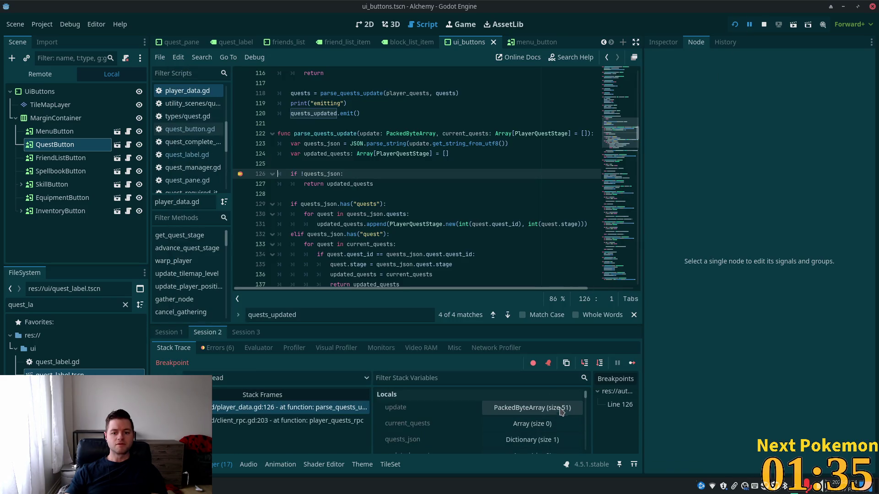
{"action": "scroll", "coordinate": [560, 416], "scroll_direction": "down", "scroll_amount": 4}
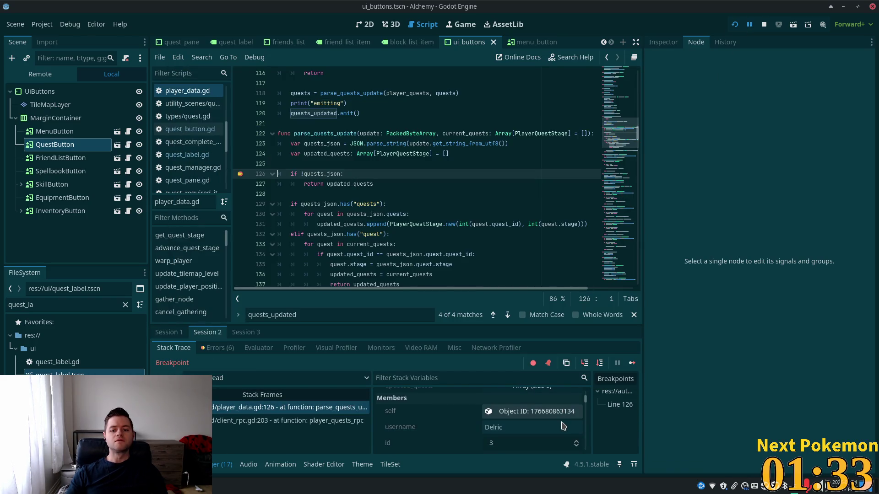
{"action": "scroll", "coordinate": [563, 427], "scroll_direction": "up", "scroll_amount": 3}
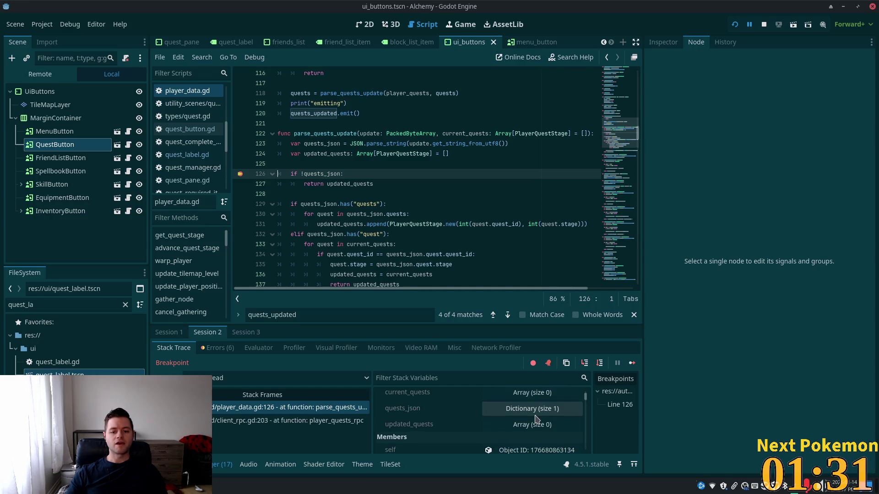
{"action": "left_click", "coordinate": [533, 411]}
{"action": "left_click", "coordinate": [534, 423]}
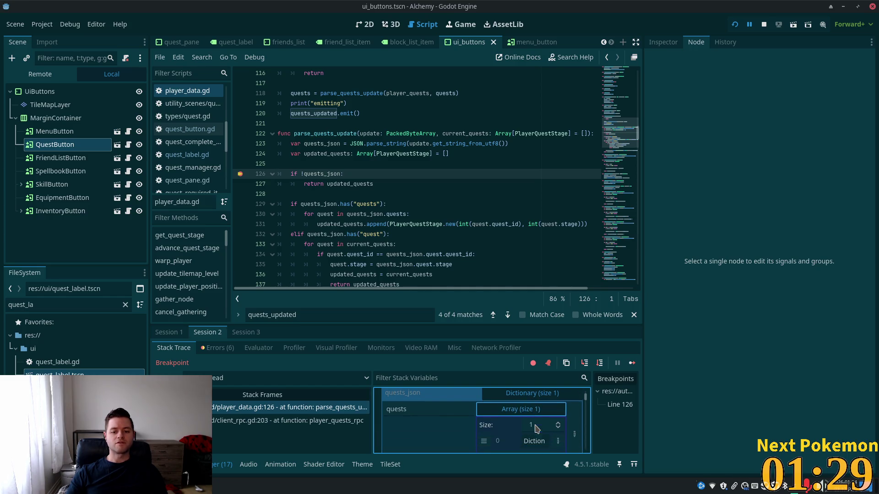
{"action": "scroll", "coordinate": [538, 430], "scroll_direction": "down", "scroll_amount": 2}
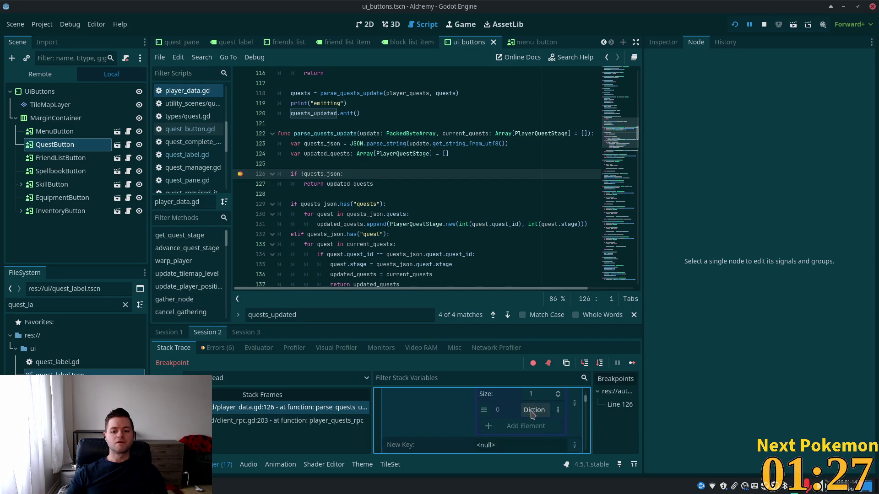
{"action": "left_click", "coordinate": [533, 412]}
{"action": "scroll", "coordinate": [532, 417], "scroll_direction": "down", "scroll_amount": 1}
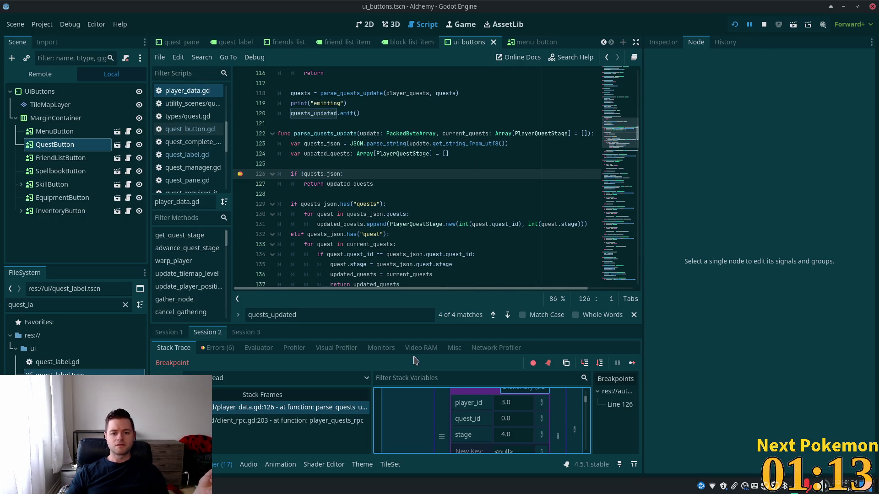
{"action": "left_click", "coordinate": [585, 364]}
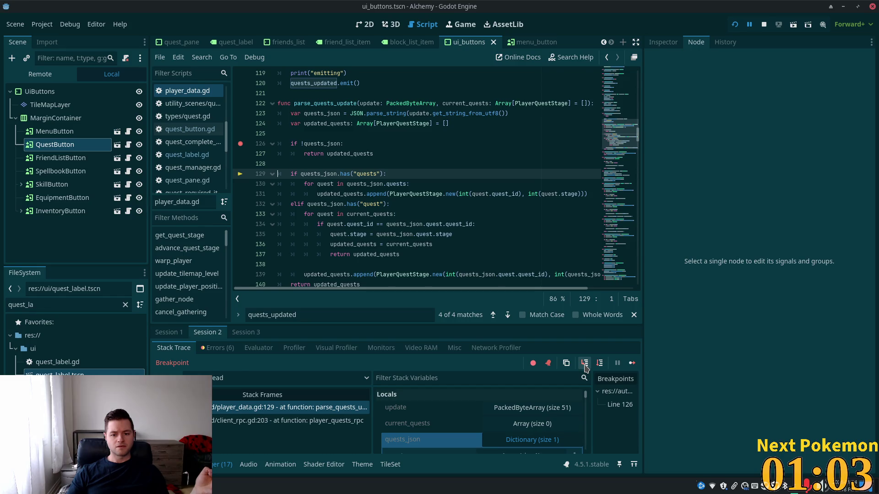
Step from line 129 through the PlayerQuestStage constructor and player_data.gd line 140 back to line 115
{"action": "left_click", "coordinate": [584, 363]}
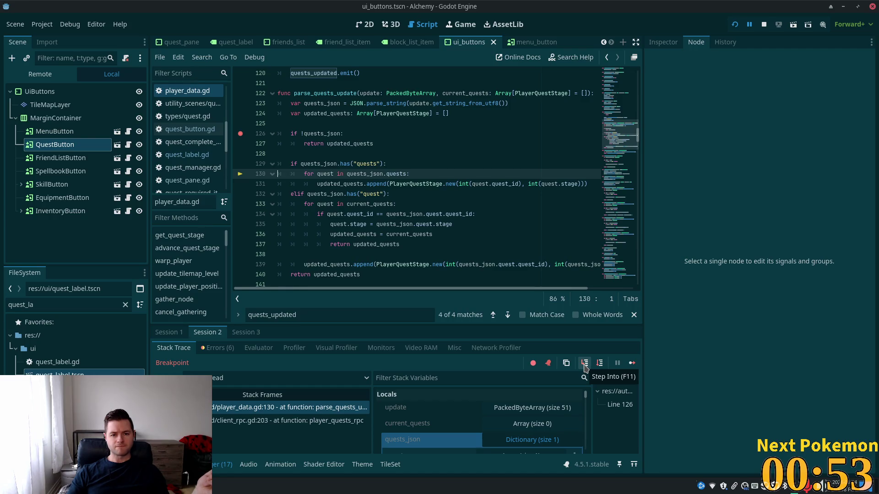
{"action": "left_click", "coordinate": [584, 365]}
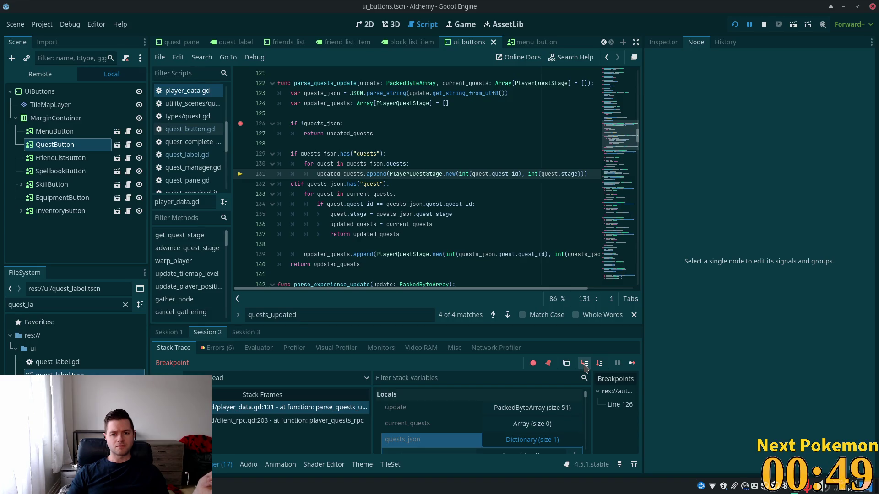
{"action": "left_click", "coordinate": [585, 365]}
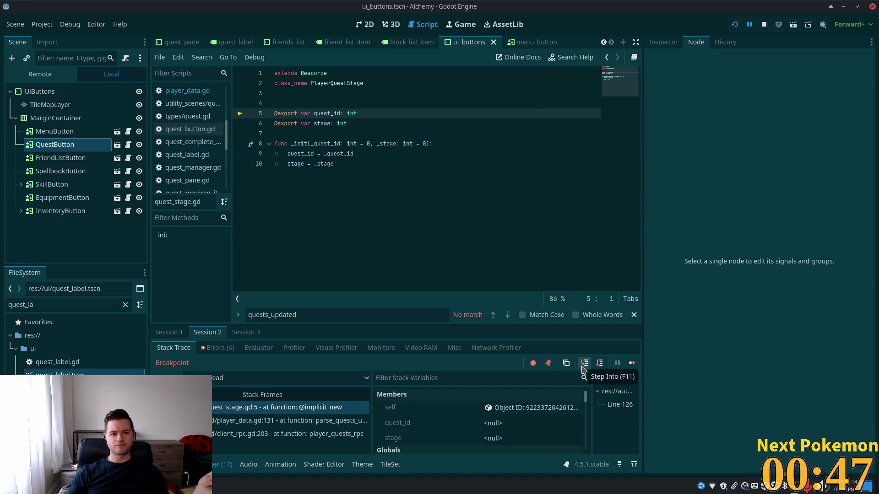
{"action": "left_click", "coordinate": [582, 367]}
{"action": "left_click", "coordinate": [583, 367]}
{"action": "left_click", "coordinate": [582, 367]}
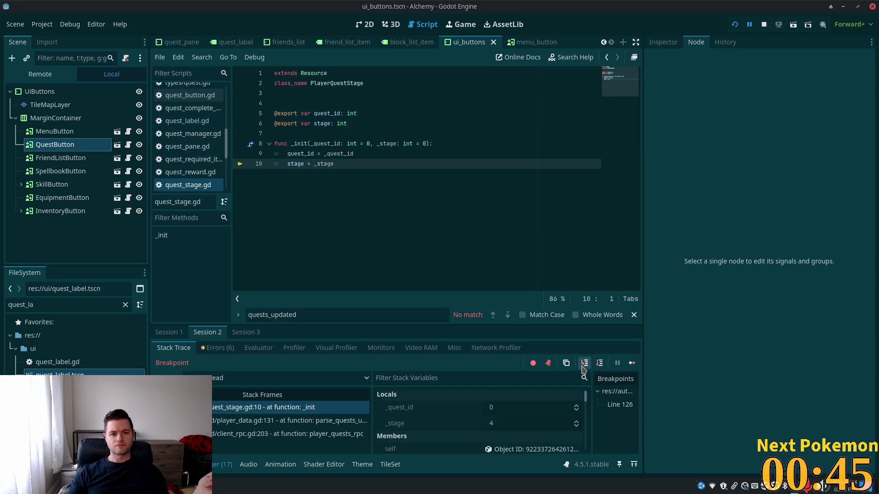
{"action": "left_click", "coordinate": [582, 368]}
{"action": "left_click", "coordinate": [582, 367]}
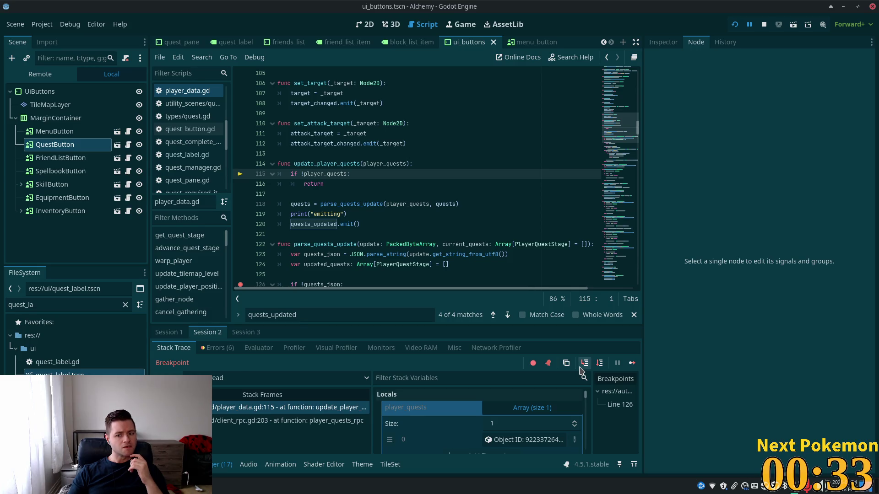
{"action": "left_click", "coordinate": [582, 365]}
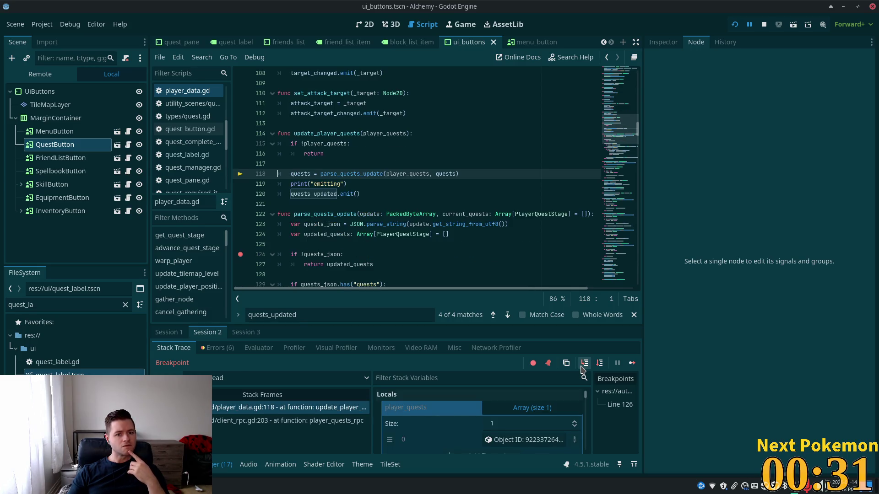
{"action": "left_click", "coordinate": [582, 368]}
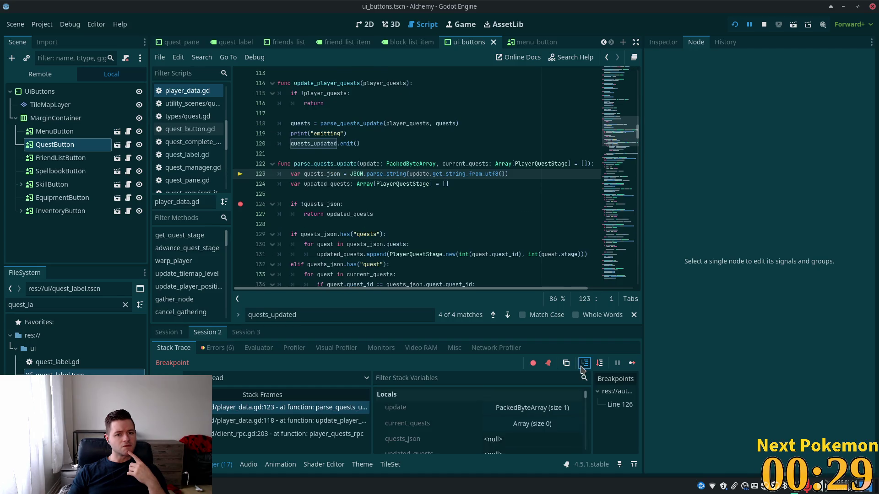
{"action": "left_click", "coordinate": [582, 369]}
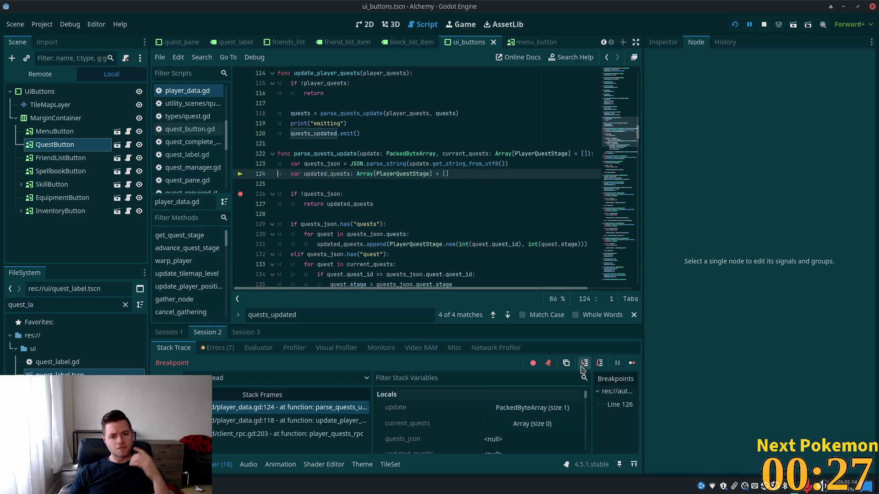
{"action": "left_click", "coordinate": [582, 369]}
{"action": "left_click", "coordinate": [582, 368]}
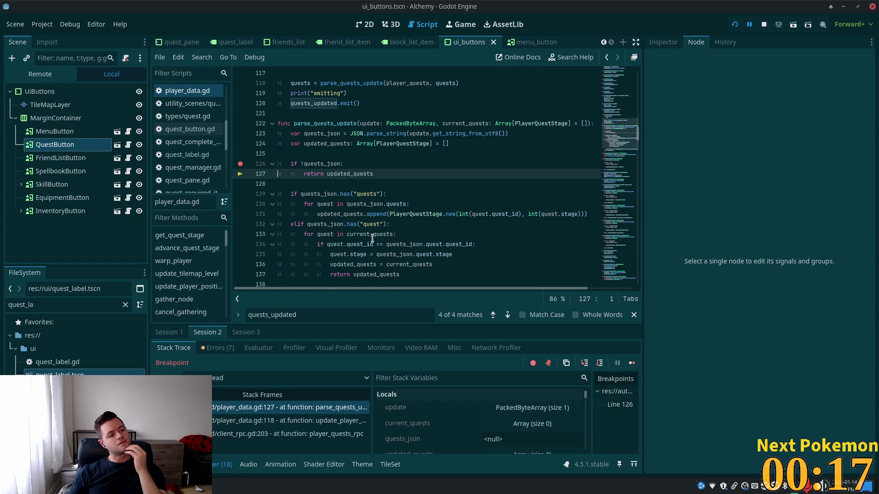
{"action": "mouse_move", "coordinate": [372, 238]}
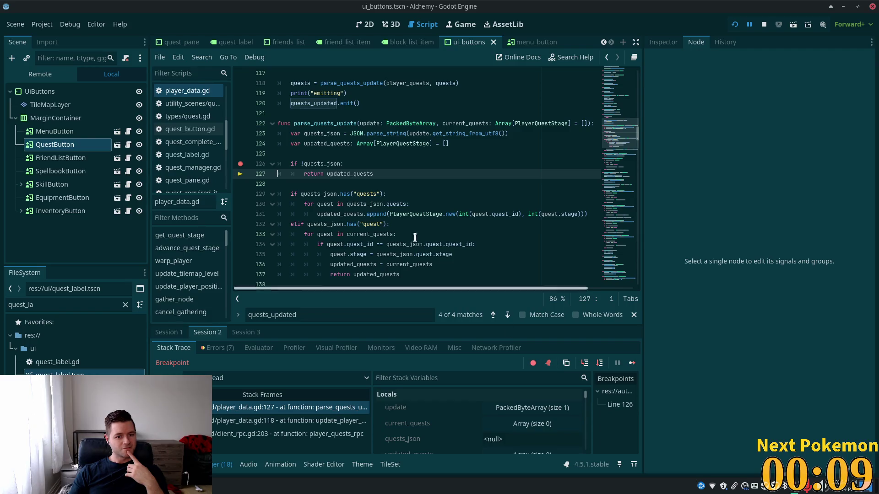
{"action": "left_click", "coordinate": [288, 420]}
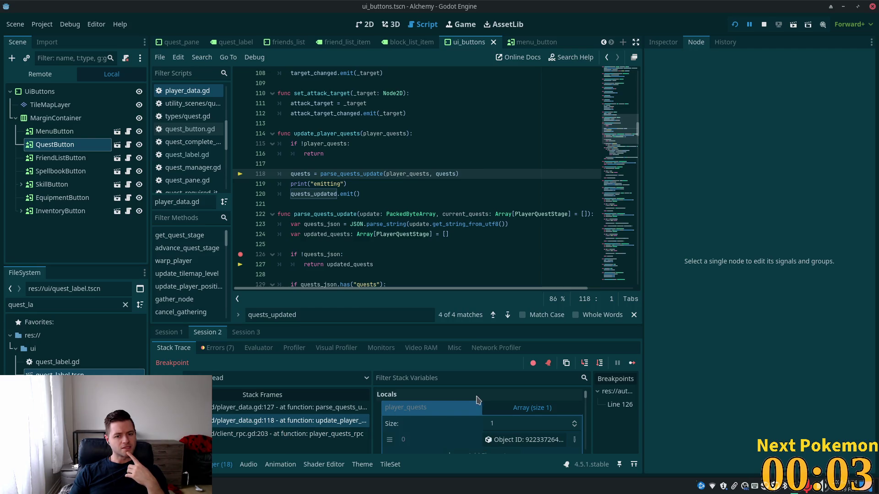
{"action": "scroll", "coordinate": [481, 417], "scroll_direction": "down", "scroll_amount": 1}
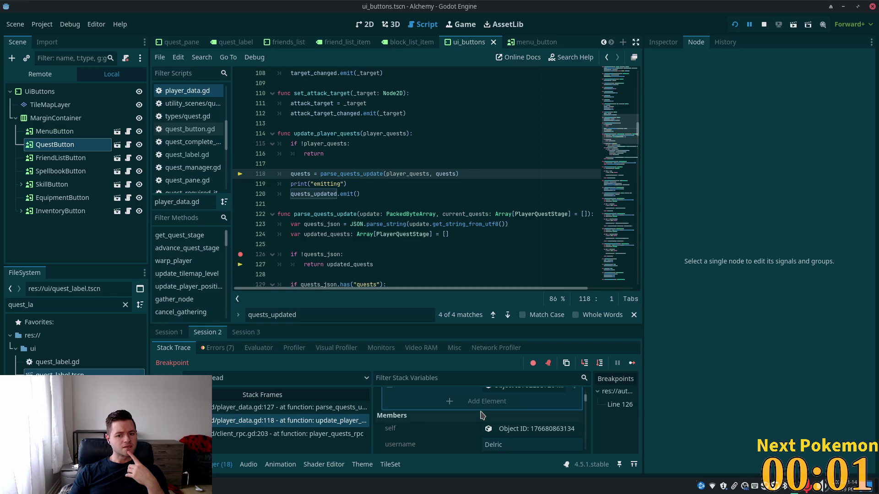
{"action": "scroll", "coordinate": [481, 415], "scroll_direction": "up", "scroll_amount": 1}
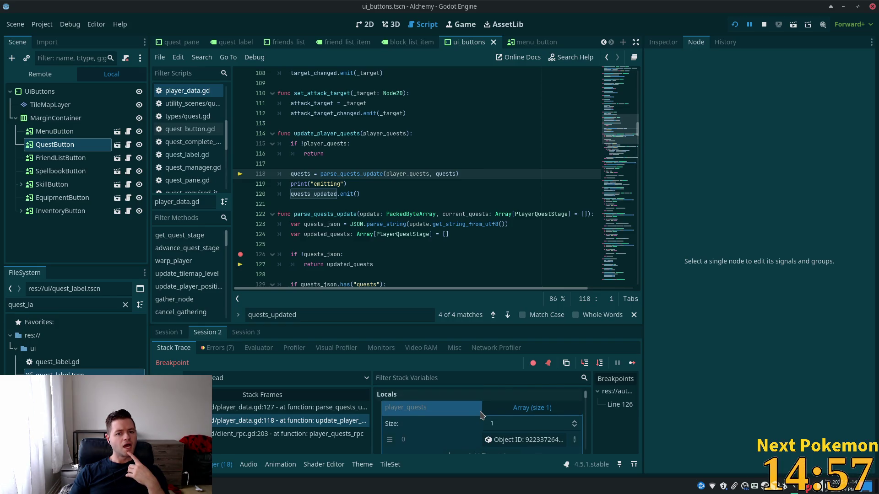
{"action": "left_click", "coordinate": [529, 441]}
{"action": "scroll", "coordinate": [526, 439], "scroll_direction": "down", "scroll_amount": 2}
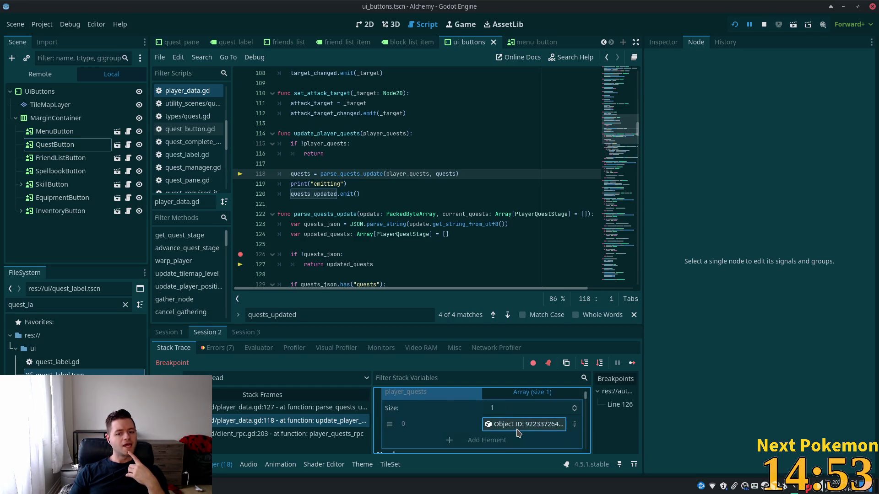
{"action": "left_click", "coordinate": [353, 164]}
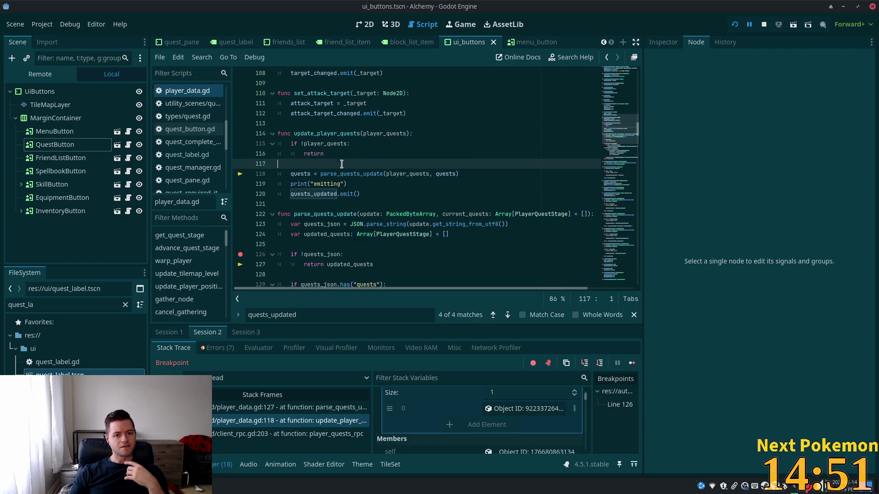
{"action": "mouse_move", "coordinate": [335, 171]}
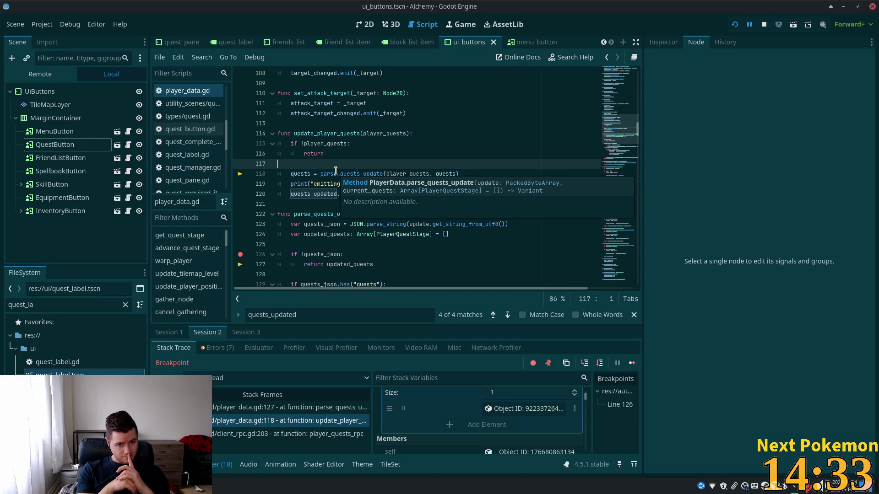
{"action": "left_click", "coordinate": [278, 434]}
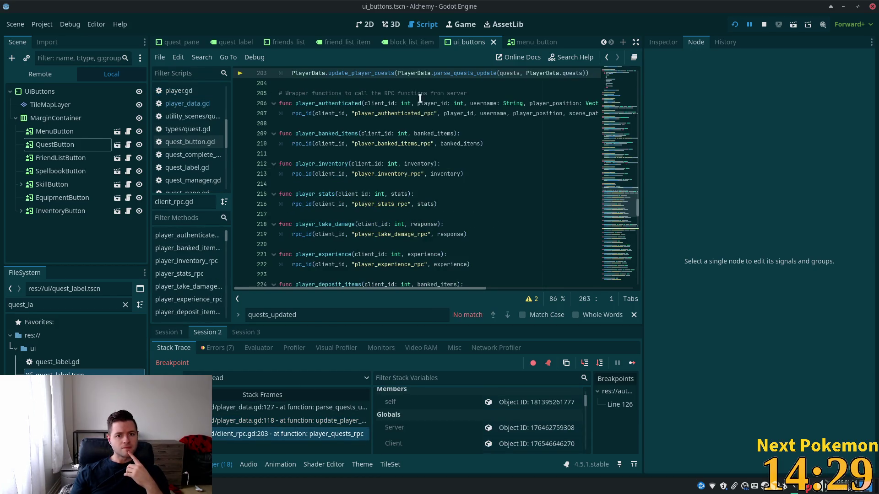
Locate the parse_quests_update call on line 203 and stop the paused debug session
{"action": "scroll", "coordinate": [403, 156], "scroll_direction": "up", "scroll_amount": 4}
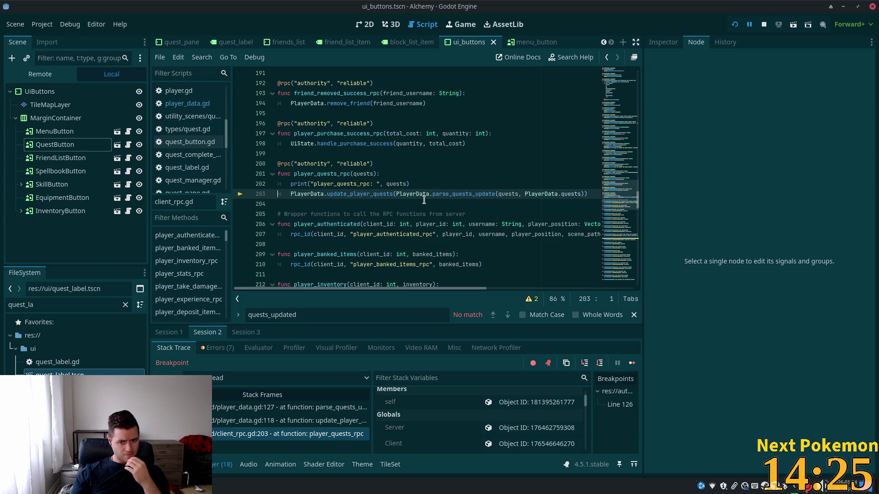
{"action": "left_click", "coordinate": [490, 195]}
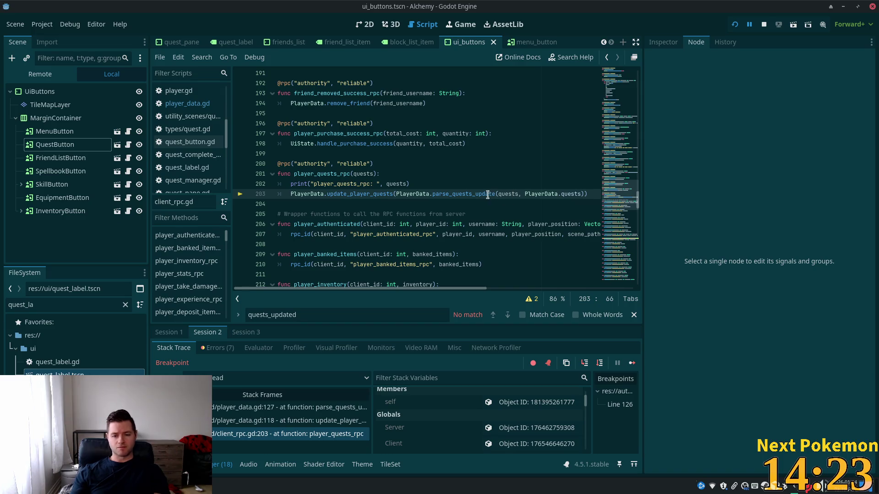
{"action": "left_click", "coordinate": [439, 194]}
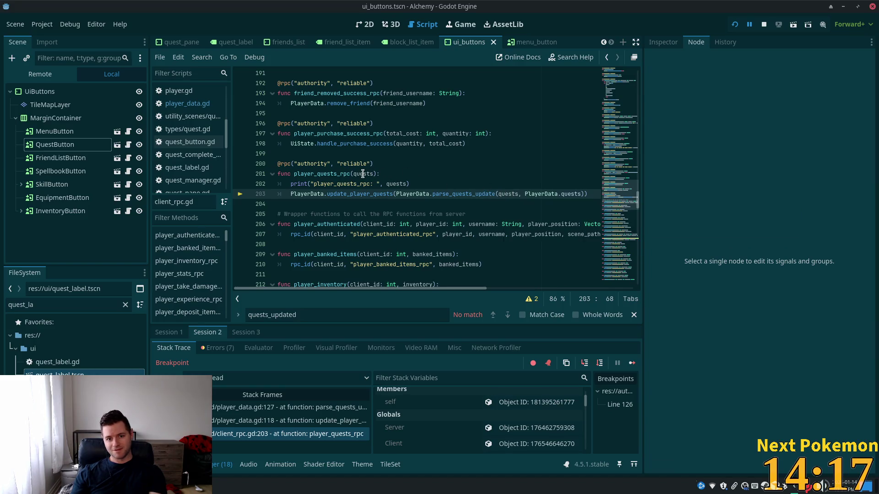
{"action": "mouse_move", "coordinate": [363, 174]}
{"action": "left_click", "coordinate": [521, 164]}
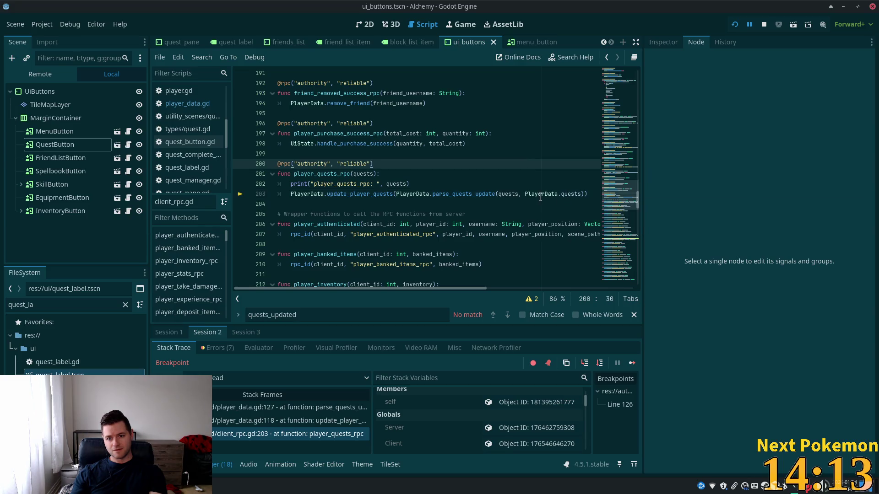
{"action": "left_click", "coordinate": [518, 194]}
{"action": "left_click", "coordinate": [497, 194]}
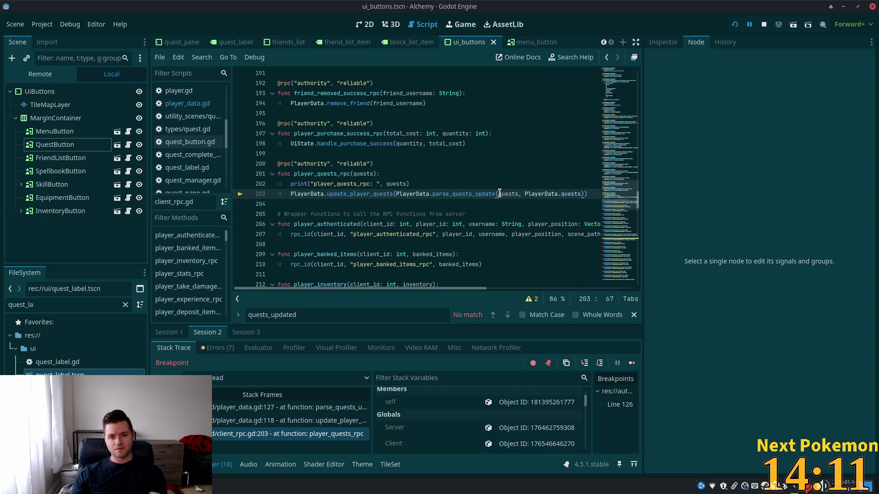
{"action": "left_click", "coordinate": [763, 25]}
{"action": "left_click", "coordinate": [498, 194]}
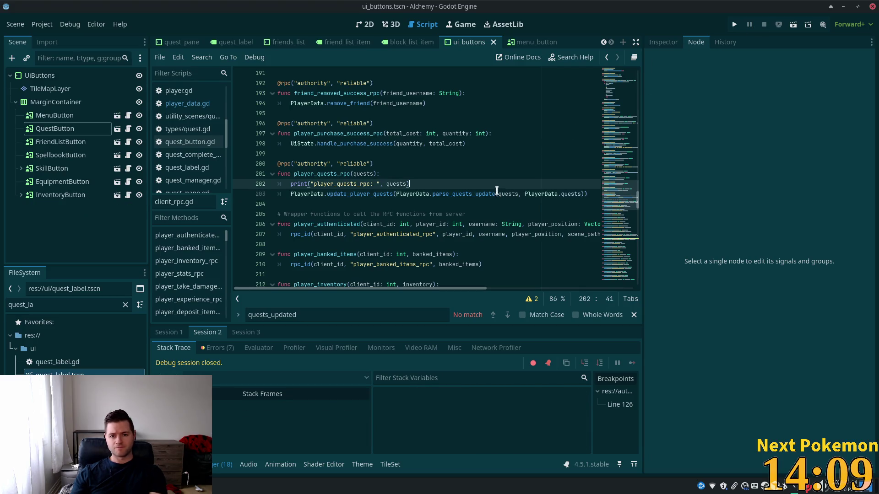
Edit line 203 to call update_player_quests(quests) directly, then run the game again
{"action": "left_click_drag", "start_coordinate": [498, 194], "coordinate": [393, 194]}
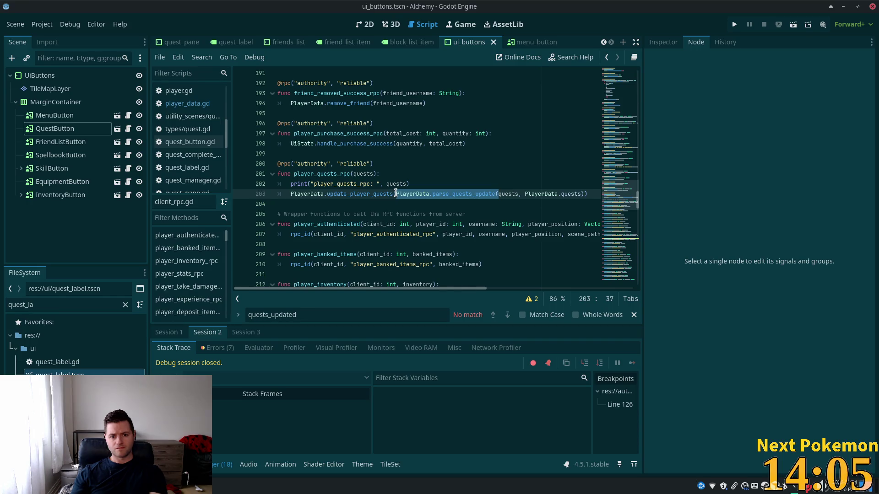
{"action": "key", "text": "Delete"}
{"action": "key", "text": "Delete"}
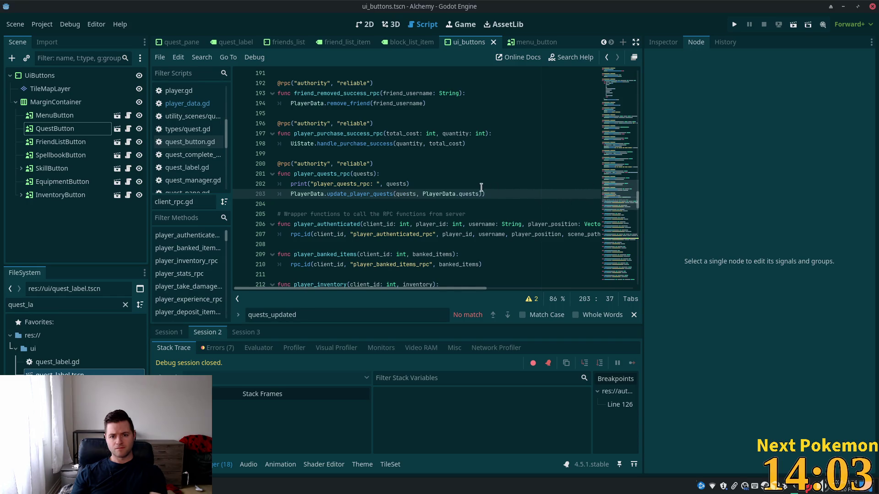
{"action": "left_click", "coordinate": [481, 194]}
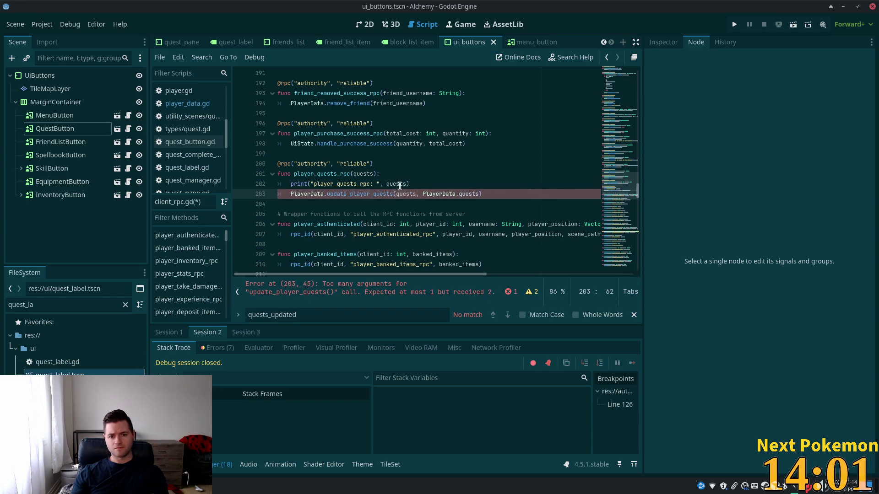
{"action": "mouse_move", "coordinate": [357, 191]}
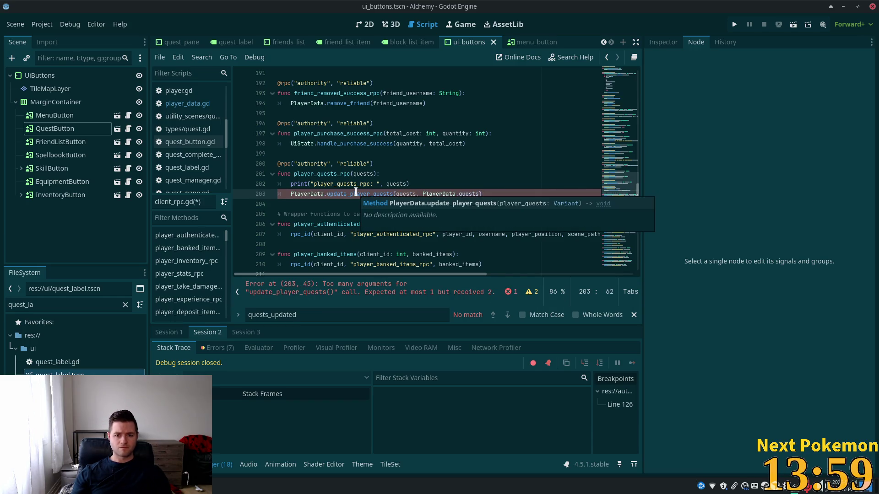
{"action": "key", "text": "ctrl+shift+Left"}
{"action": "key", "text": "ctrl+shift+Left"}
{"action": "key", "text": "ctrl+shift+Left"}
{"action": "key", "text": "BackSpace"}
{"action": "key", "text": "BackSpace"}
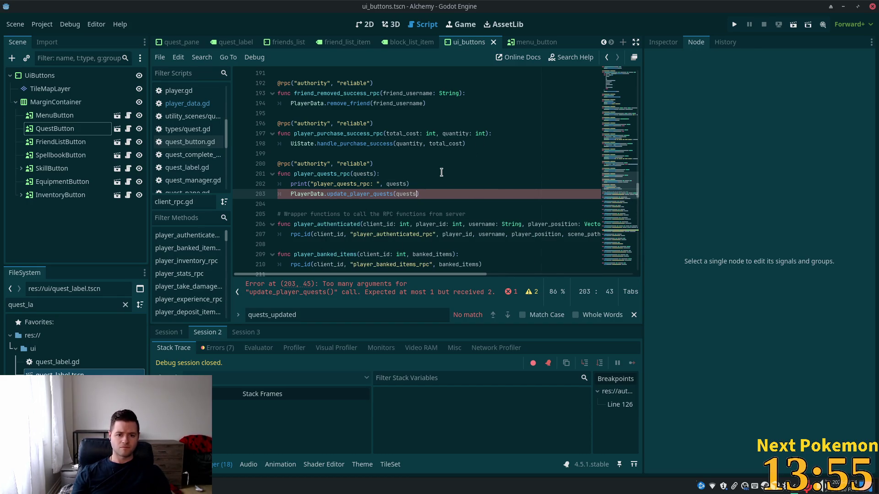
{"action": "left_click", "coordinate": [440, 174]}
{"action": "left_click", "coordinate": [740, 25]}
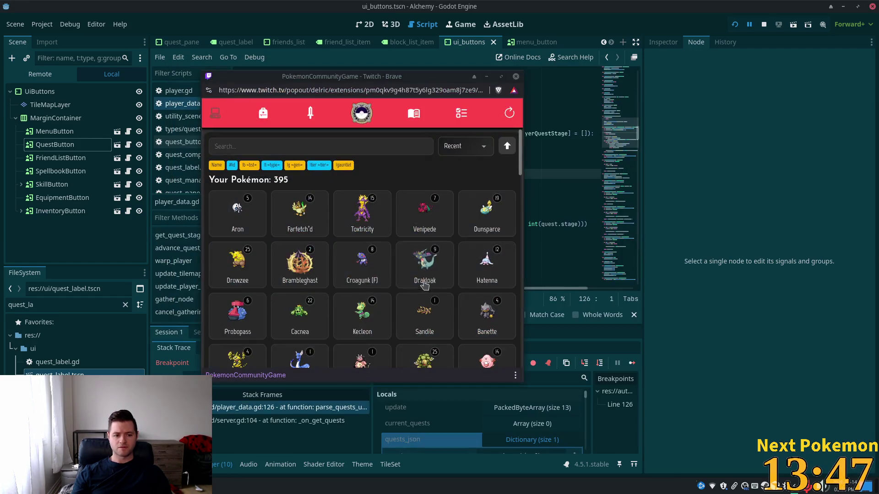
Relaunch, remove the line 126 breakpoint, and restart the game into Fields of Ouros
{"action": "left_click_drag", "start_coordinate": [383, 289], "coordinate": [384, 289]}
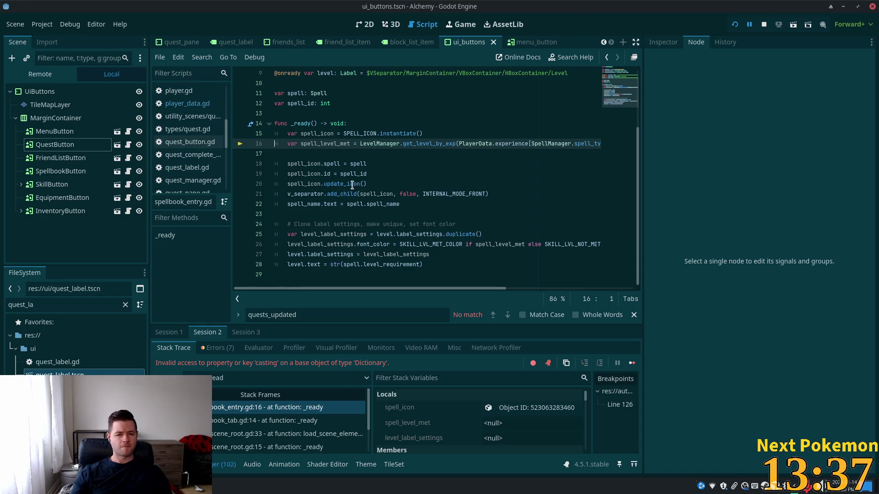
{"action": "left_click", "coordinate": [734, 24]}
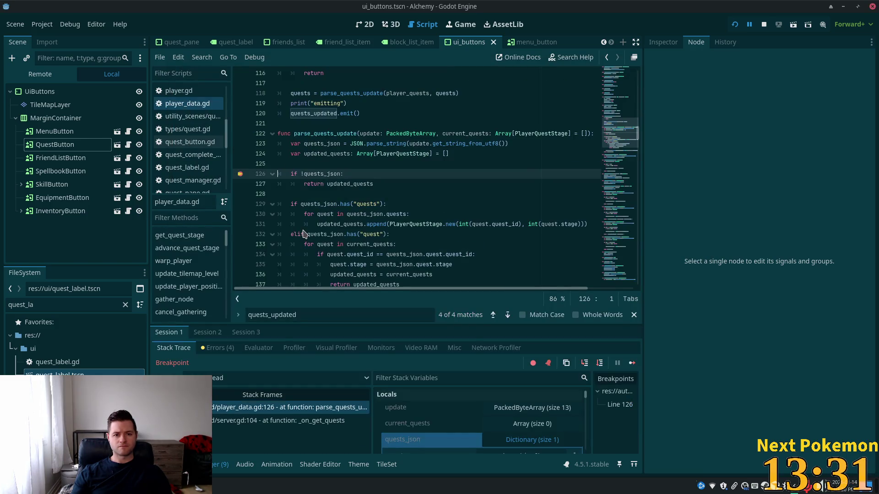
{"action": "left_click", "coordinate": [239, 174]}
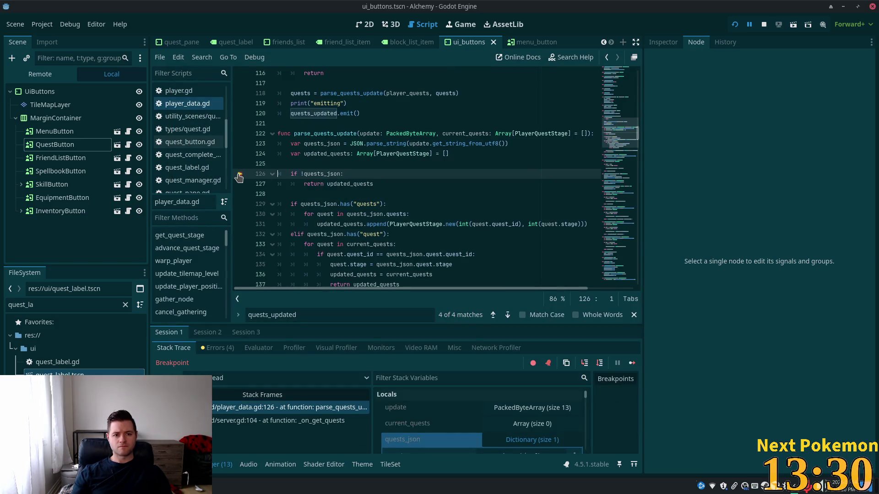
{"action": "left_click", "coordinate": [735, 25]}
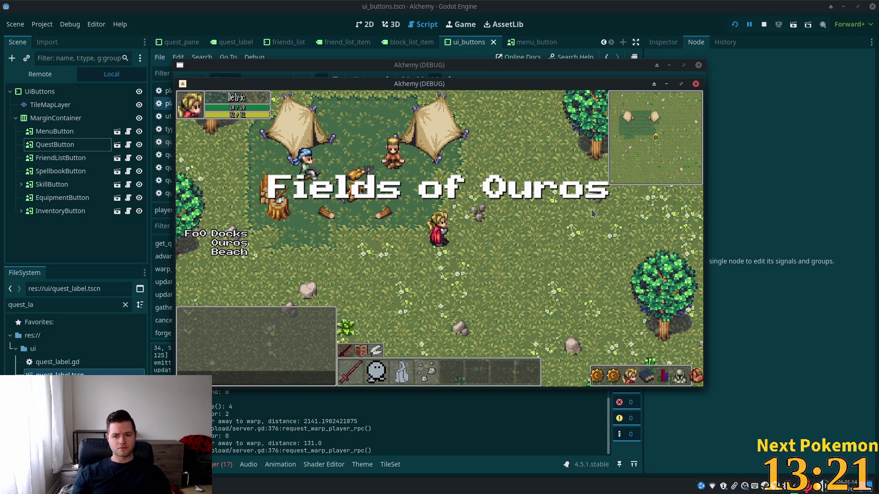
Toggle the in-game Quests pane, then reopen it in the town game window after moving the meadow window aside
{"action": "left_click", "coordinate": [616, 378]}
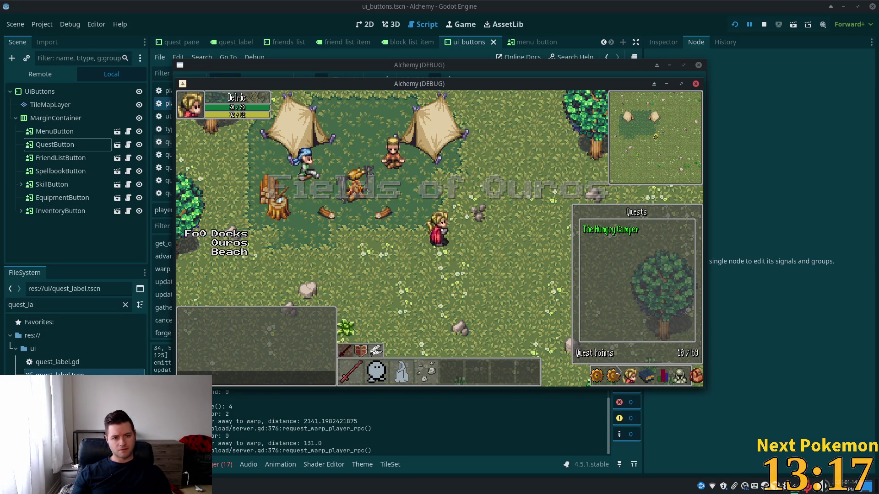
{"action": "left_click", "coordinate": [616, 370]}
{"action": "mouse_move", "coordinate": [439, 84]}
{"action": "left_mouse_down"}
{"action": "mouse_move", "coordinate": [489, 102]}
{"action": "mouse_move", "coordinate": [533, 158]}
{"action": "left_mouse_up"}
{"action": "left_click", "coordinate": [335, 131]}
{"action": "left_click", "coordinate": [616, 379]}
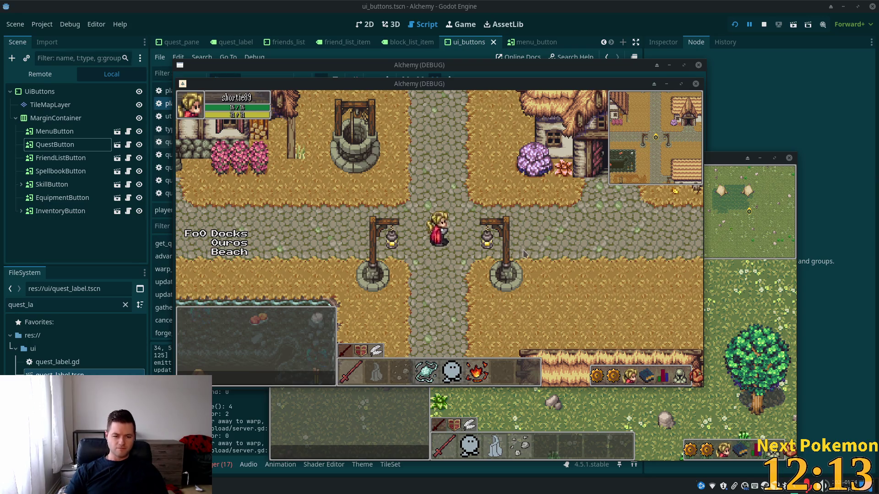
Open and close the Quests pane twice in the other game window
{"action": "left_click", "coordinate": [711, 449]}
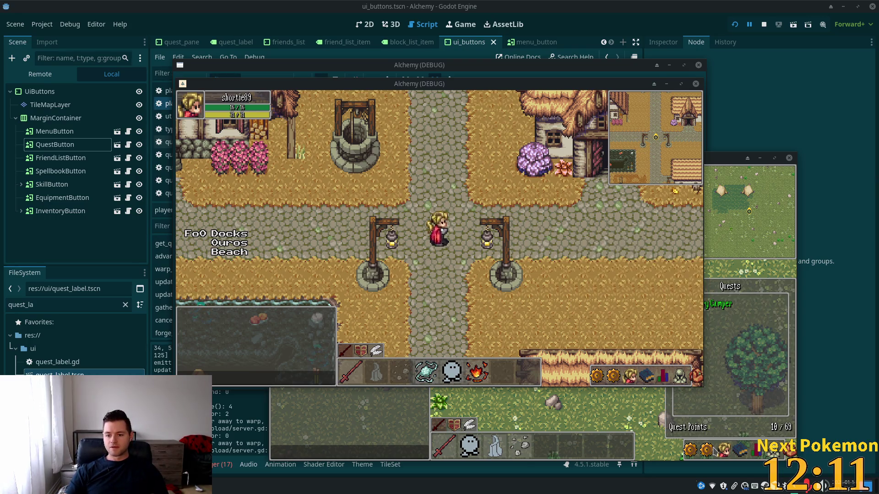
{"action": "left_click", "coordinate": [714, 451]}
{"action": "left_click", "coordinate": [713, 450]}
{"action": "left_click", "coordinate": [705, 452]}
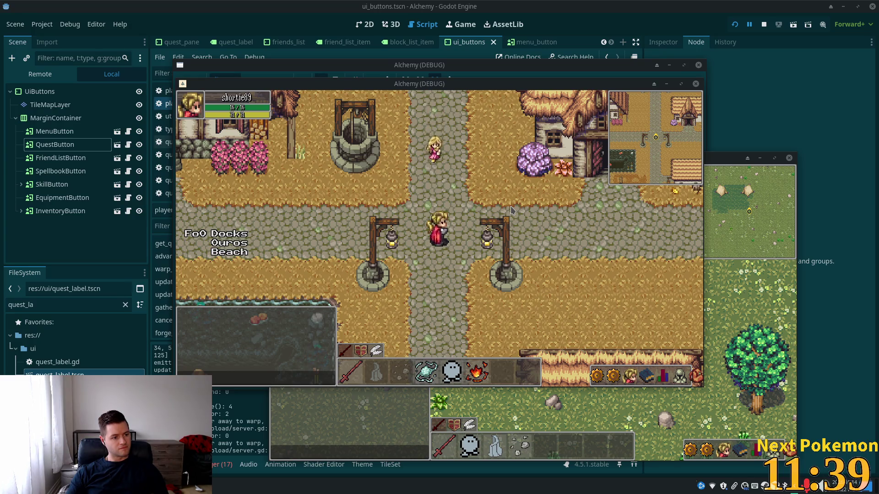
Walk the character out of the village across the stone bridge, then switch back to the editor
{"action": "left_click", "coordinate": [464, 204]}
{"action": "key", "text": "Right"}
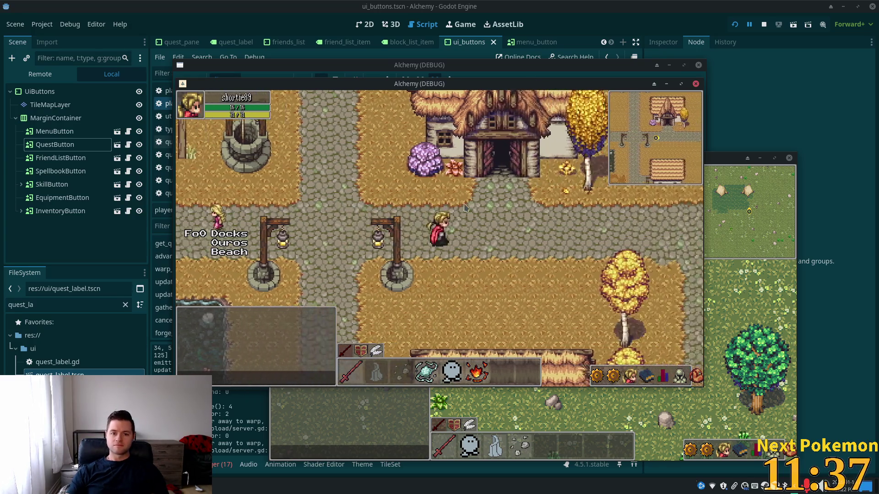
{"action": "key", "text": "Left"}
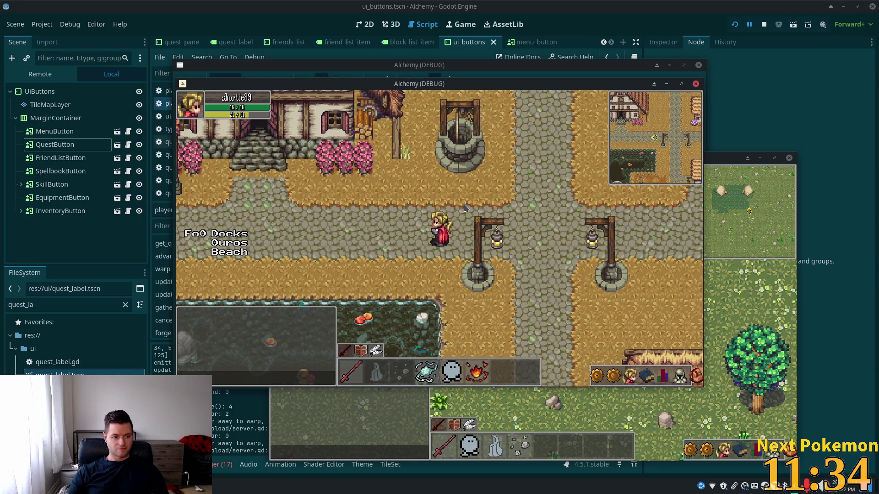
{"action": "key", "text": "Left"}
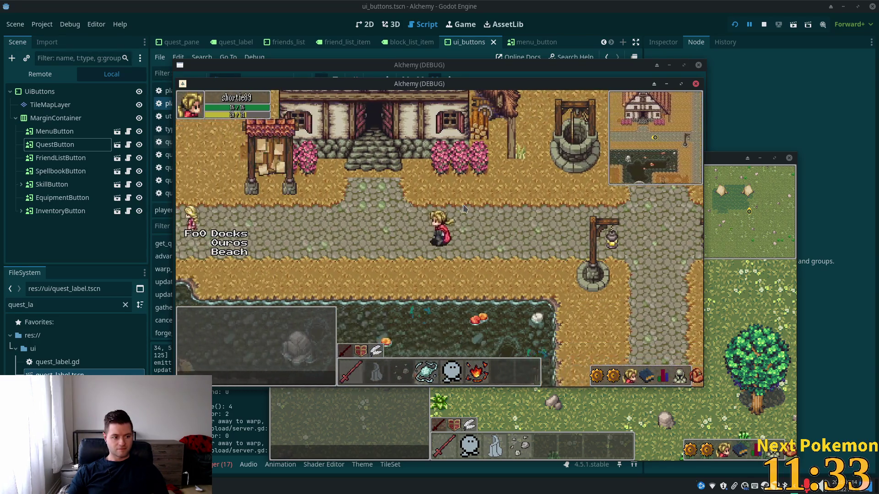
{"action": "key", "text": "Left"}
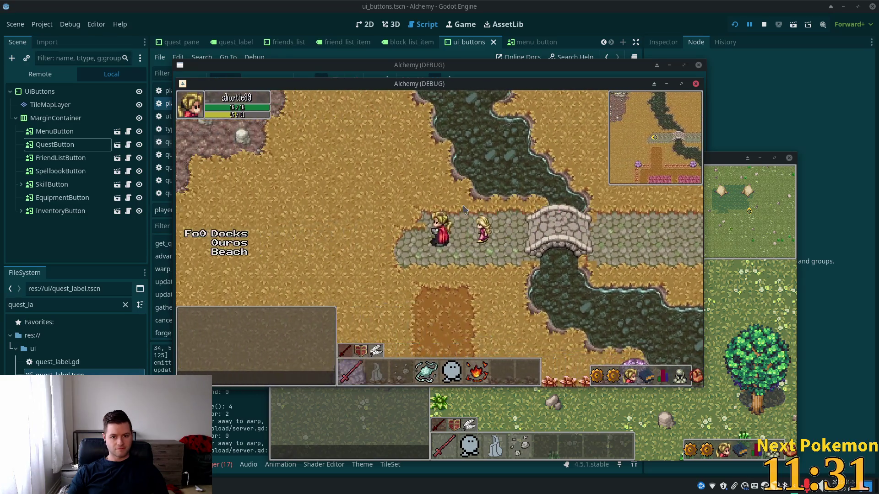
{"action": "key", "text": "Down"}
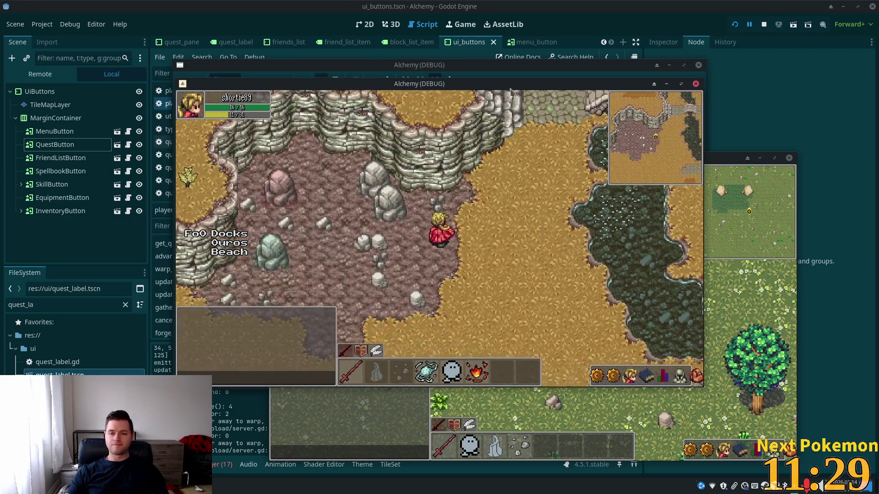
{"action": "key", "text": "alt+Tab"}
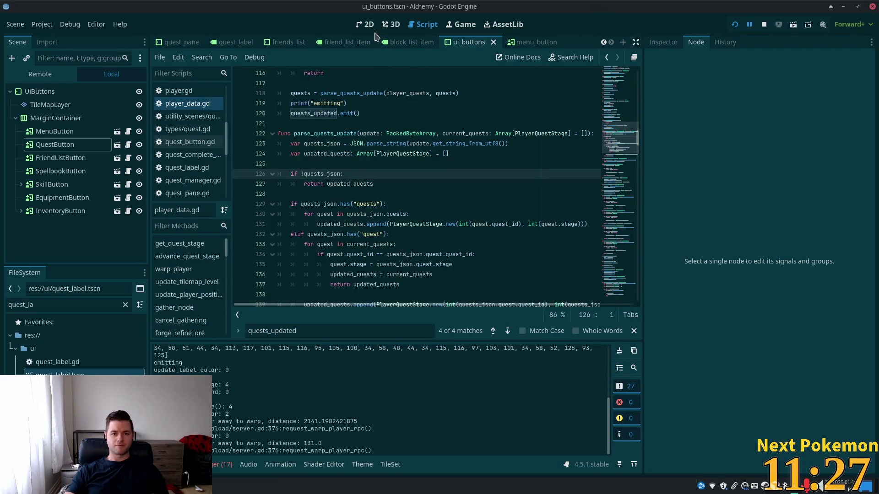
Show ui_buttons in the 2D view and inspect the UiButtons root's 248 × 48 size
{"action": "left_click", "coordinate": [367, 25]}
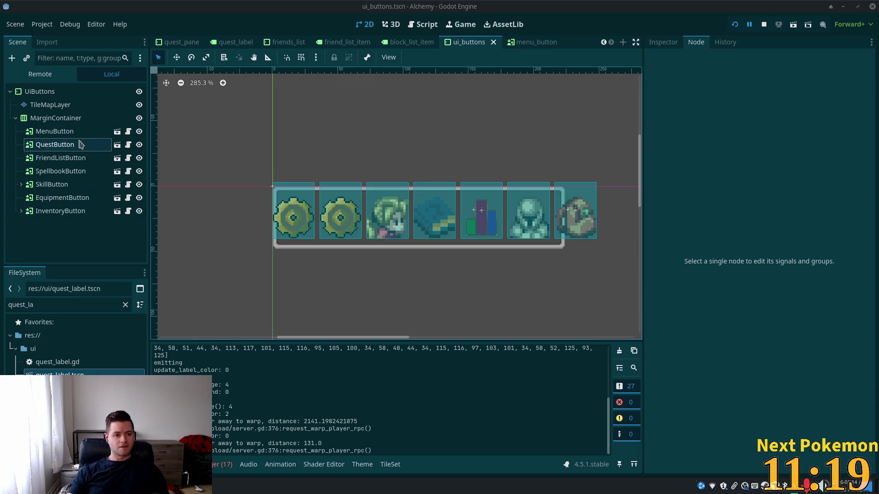
{"action": "left_click", "coordinate": [58, 120]}
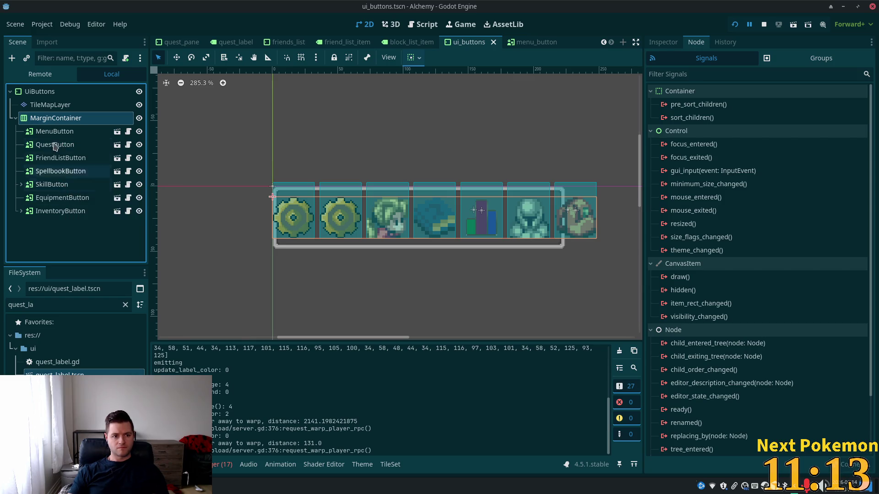
{"action": "left_click", "coordinate": [43, 92]}
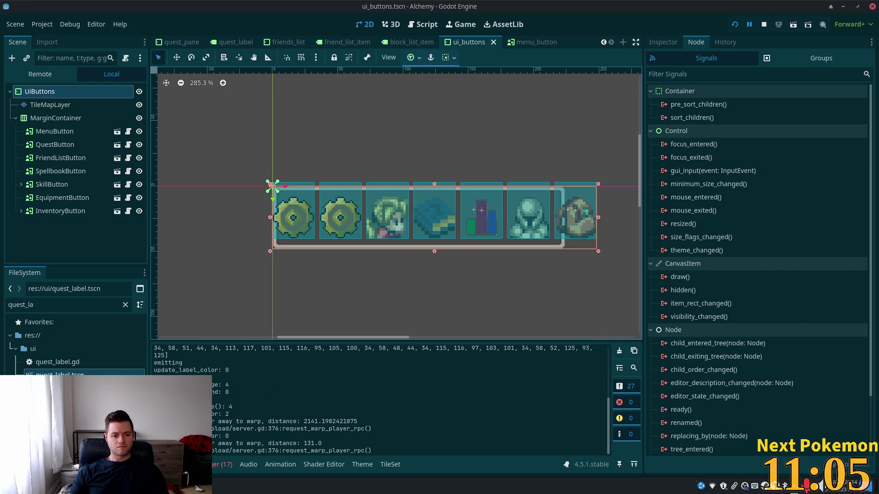
{"action": "key", "text": "alt+Tab"}
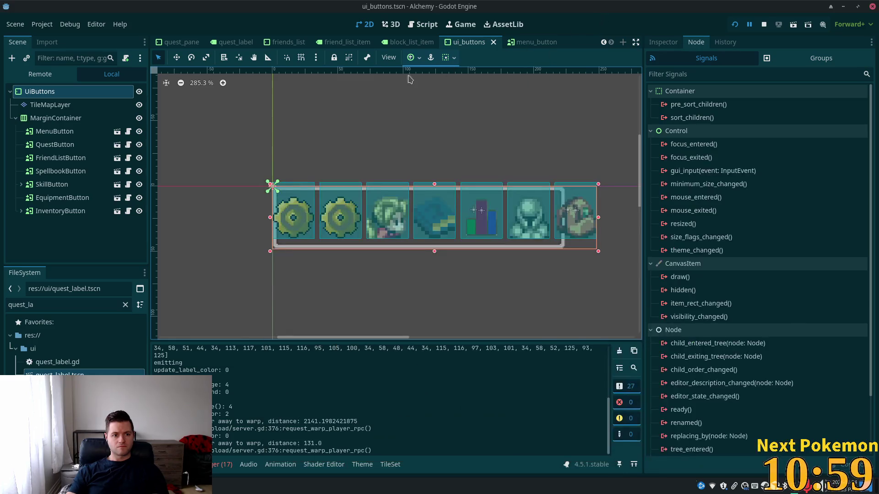
{"action": "left_click", "coordinate": [63, 119]}
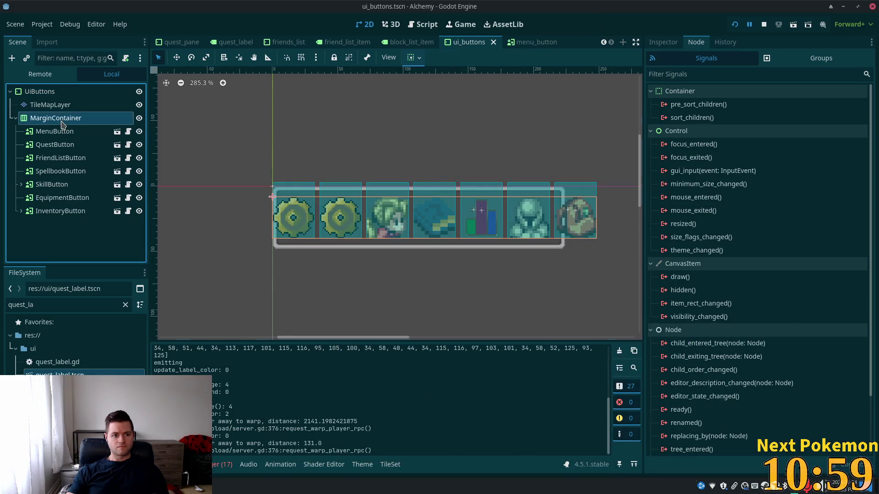
{"action": "left_click", "coordinate": [52, 97]}
{"action": "left_click", "coordinate": [662, 42]}
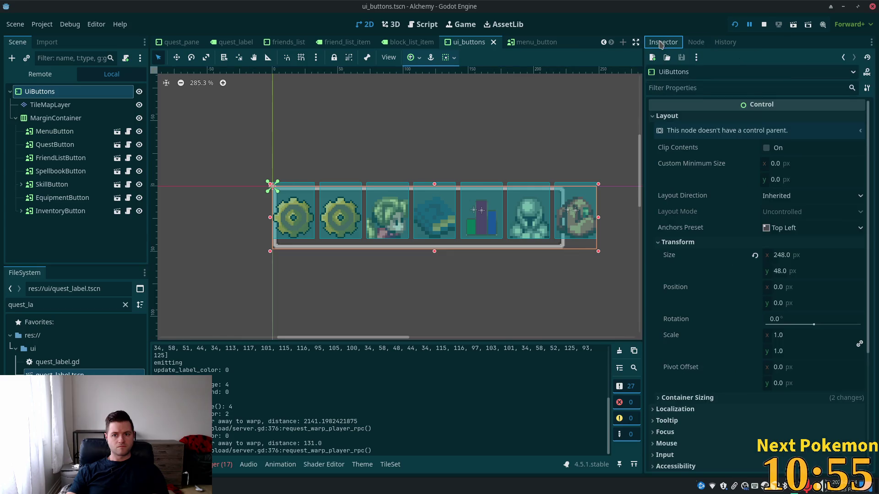
Copy the UiButtons Size value (248 × 48) from the Inspector
{"action": "right_click", "coordinate": [675, 257]}
{"action": "left_click", "coordinate": [719, 264]}
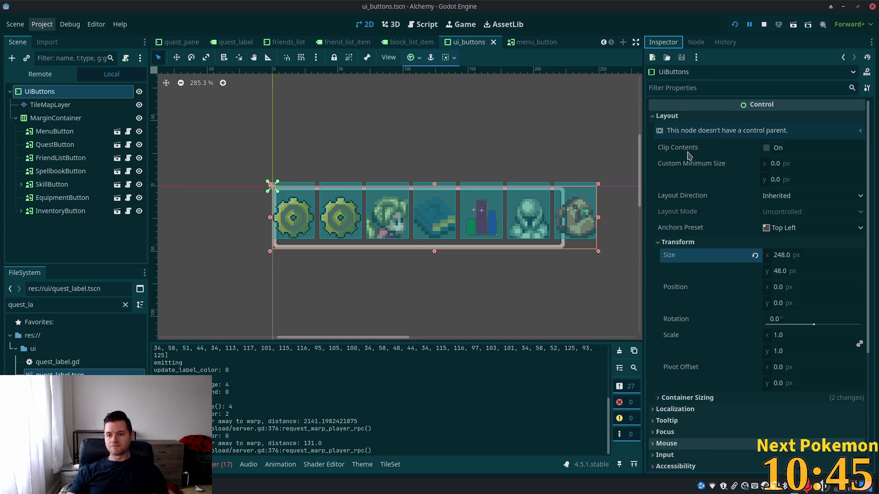
{"action": "left_click", "coordinate": [46, 118]}
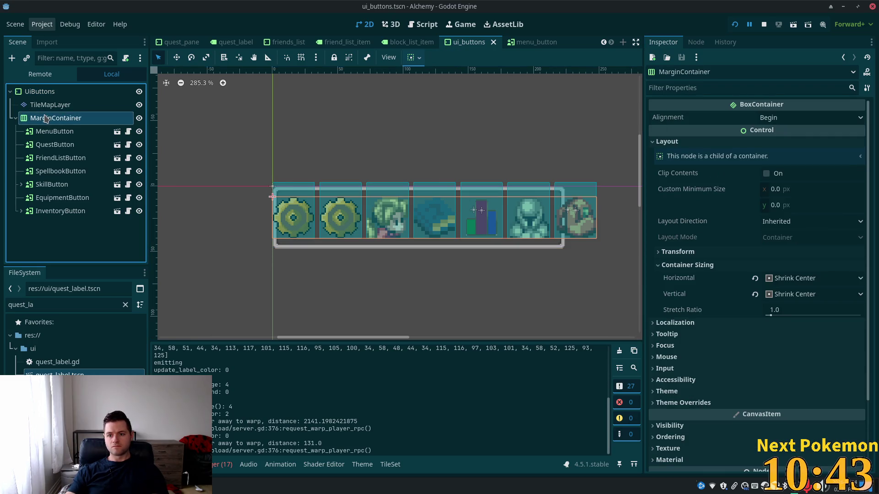
{"action": "left_click", "coordinate": [46, 105]}
{"action": "left_click", "coordinate": [46, 92]}
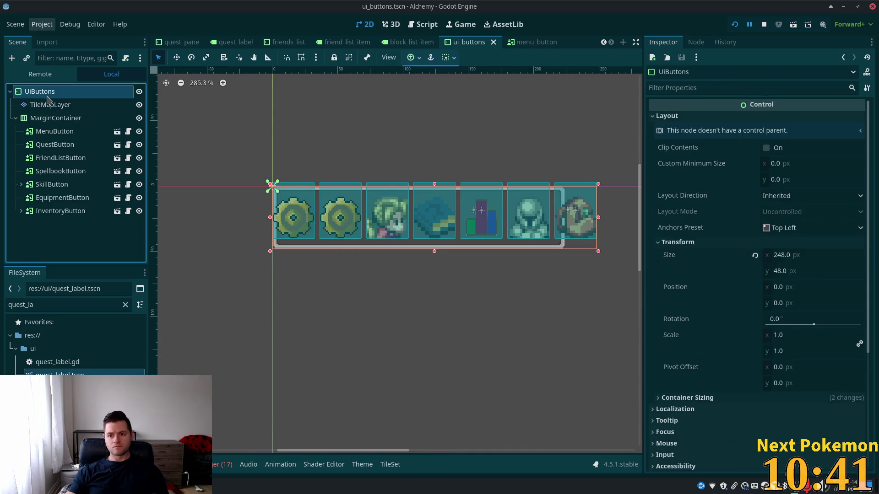
Inspect QuestButton and MarginContainer, then select TileMapLayer to edit its ui.tres tiles
{"action": "left_click", "coordinate": [44, 132]}
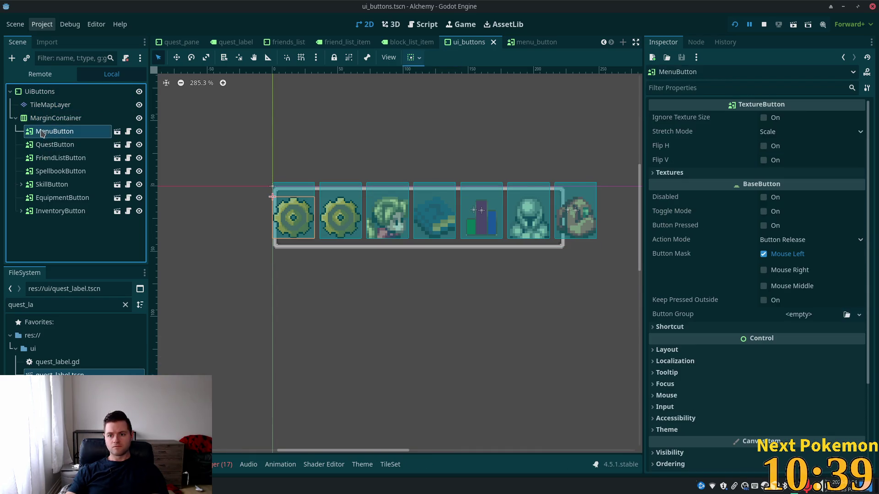
{"action": "left_click", "coordinate": [39, 145]}
{"action": "left_click", "coordinate": [78, 118]}
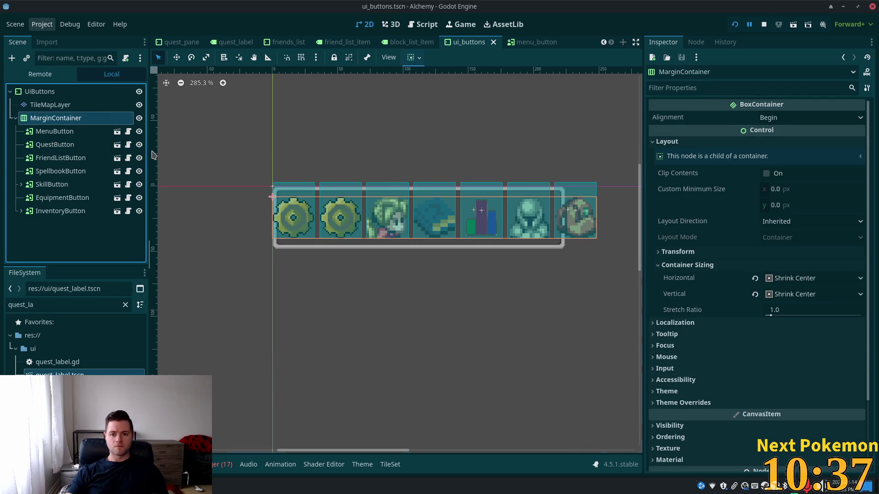
{"action": "left_click", "coordinate": [69, 104]}
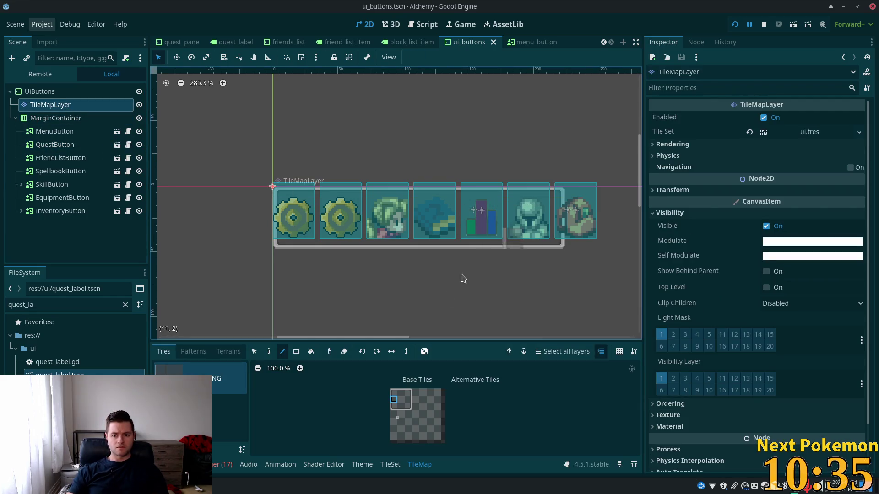
Paint top-right and lower-right corner tiles and a right edge tile onto the frame, then save
{"action": "left_click", "coordinate": [410, 394]}
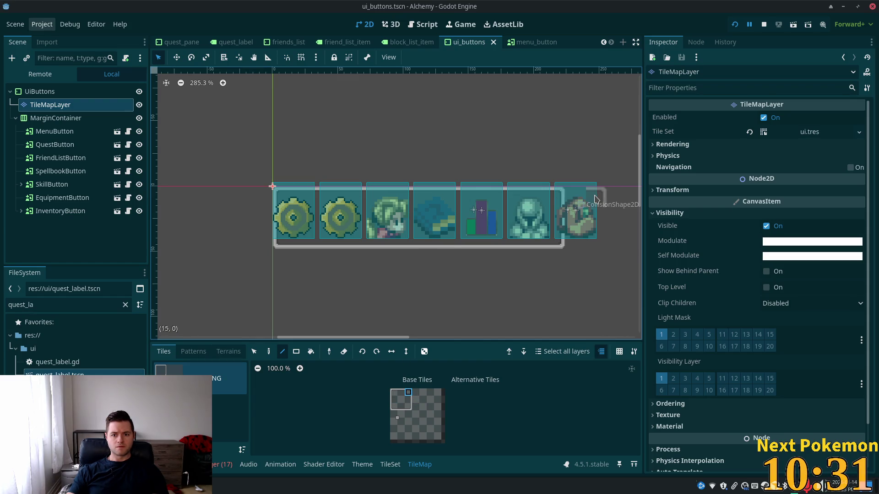
{"action": "left_click", "coordinate": [595, 200]}
{"action": "left_click", "coordinate": [408, 406]}
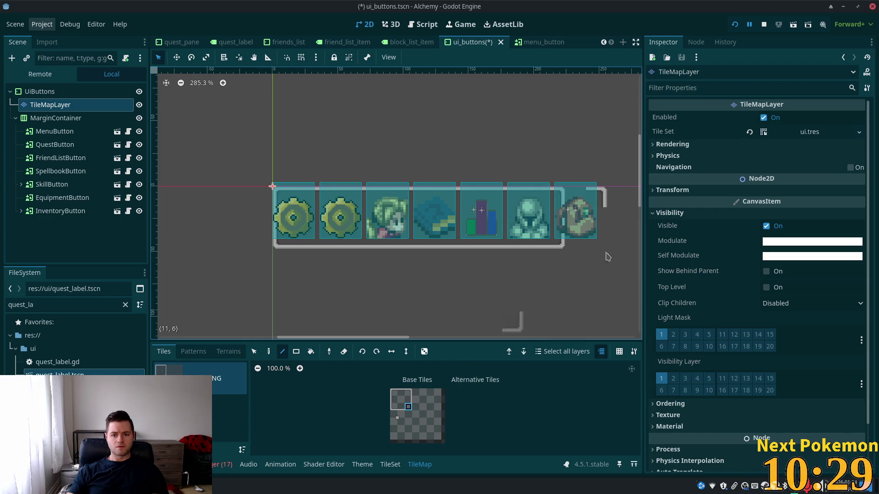
{"action": "left_click", "coordinate": [598, 247]}
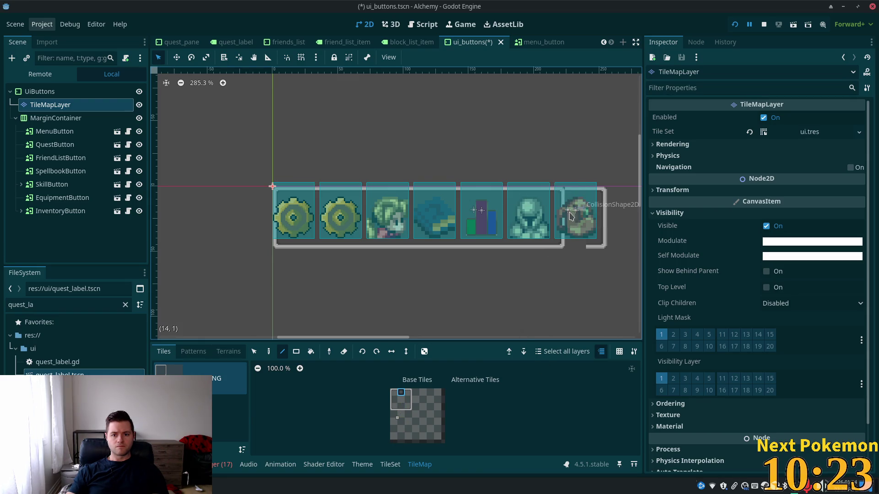
{"action": "left_click", "coordinate": [400, 406]}
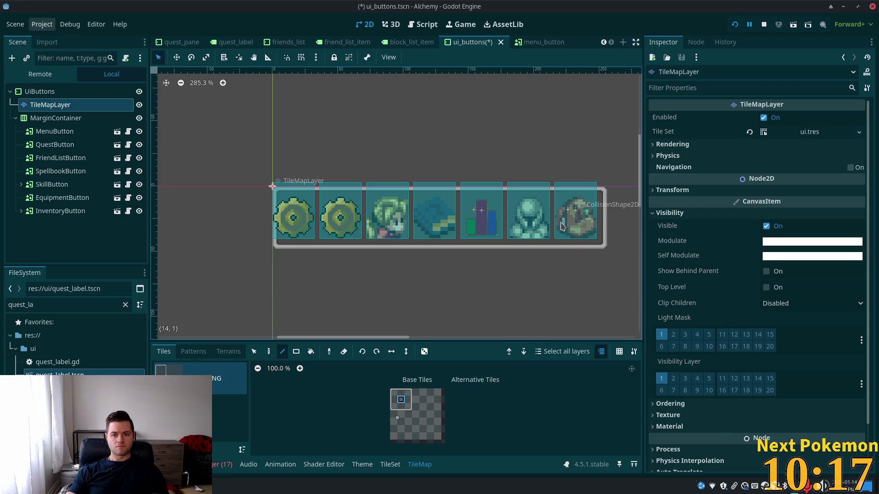
{"action": "key", "text": "ctrl+s"}
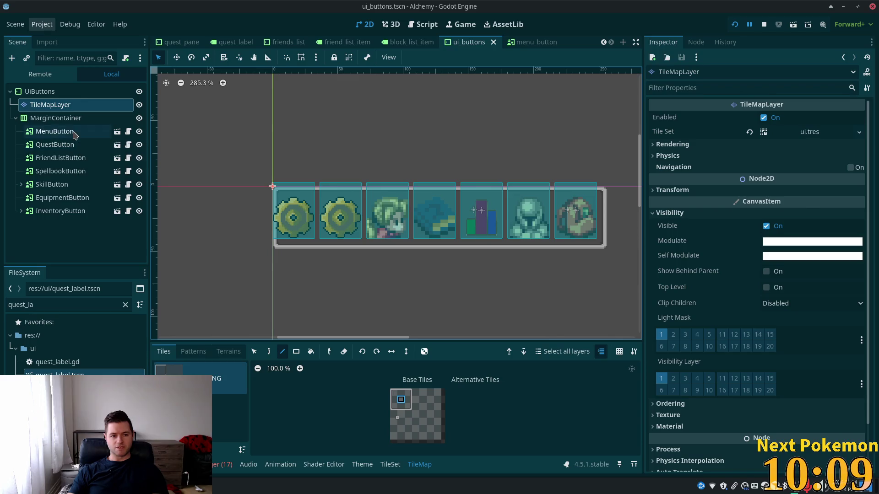
{"action": "left_click", "coordinate": [73, 121]}
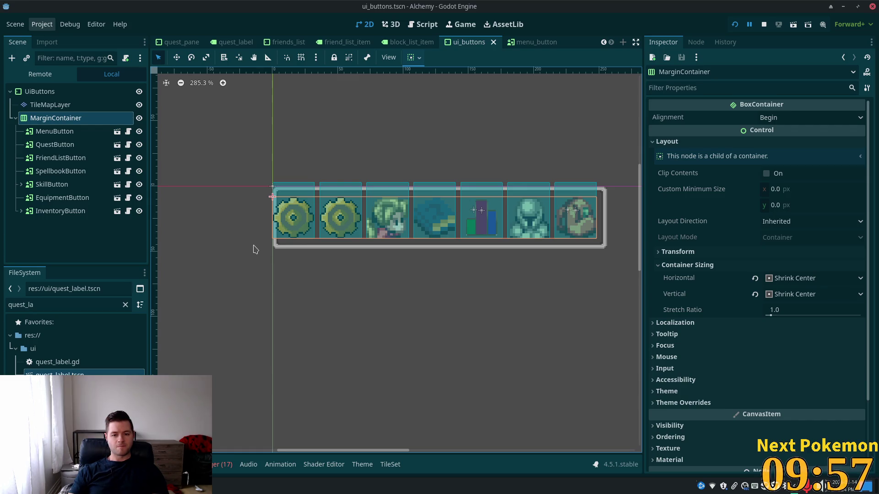
Drag UiButtons' right handle to make it 257 px wide, save, and restart the game
{"action": "left_click", "coordinate": [62, 93]}
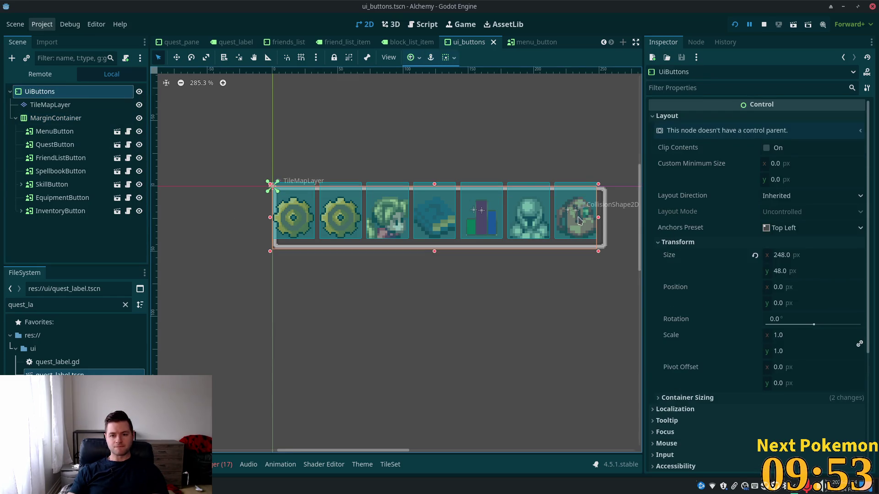
{"action": "left_click_drag", "start_coordinate": [599, 219], "coordinate": [610, 219]}
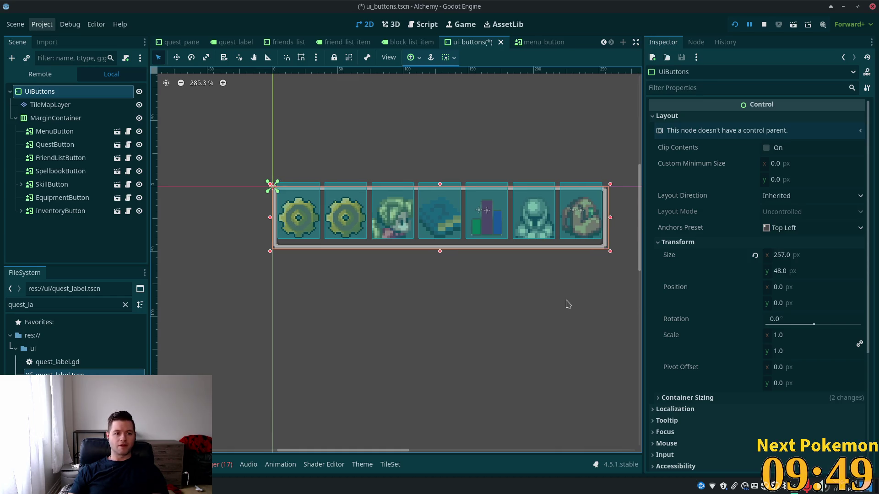
{"action": "key", "text": "ctrl+s"}
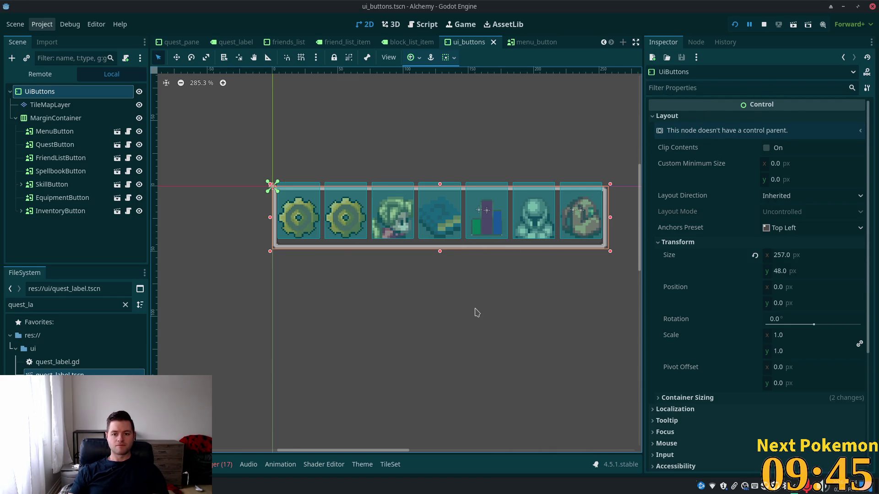
{"action": "key", "text": "alt+Tab"}
{"action": "key", "text": "alt+Tab"}
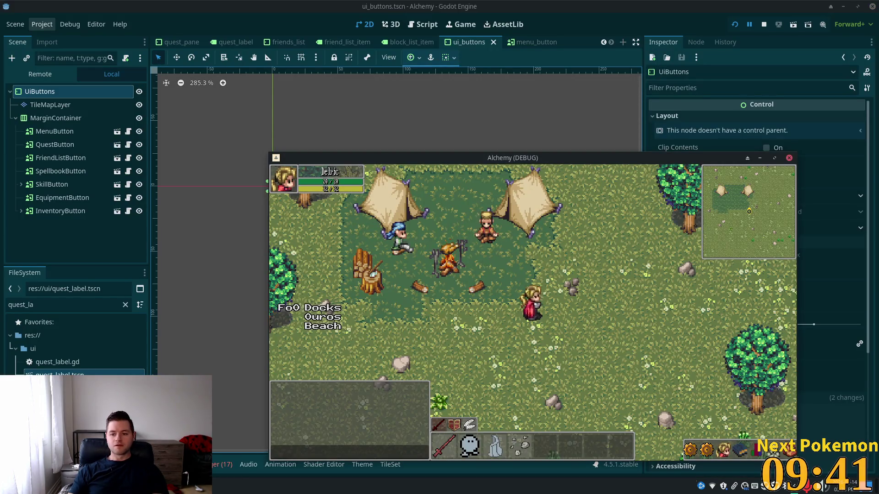
{"action": "left_click", "coordinate": [736, 25]}
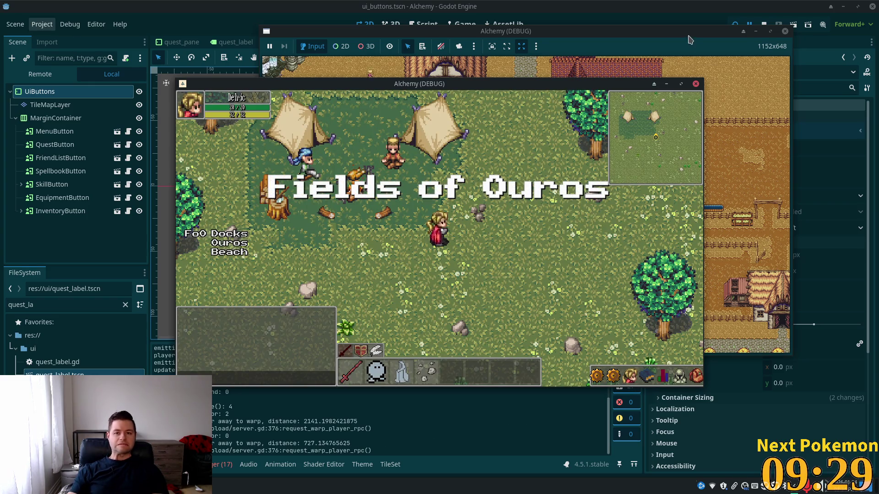
Copy the 257×48 Size value and paste it as the Custom Minimum Size
{"action": "key", "text": "alt+Tab"}
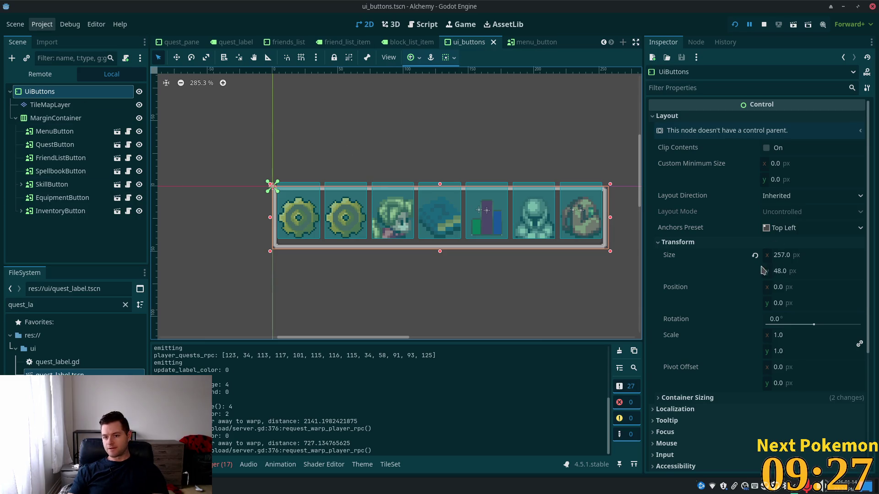
{"action": "right_click", "coordinate": [668, 257]}
{"action": "left_click", "coordinate": [701, 262]}
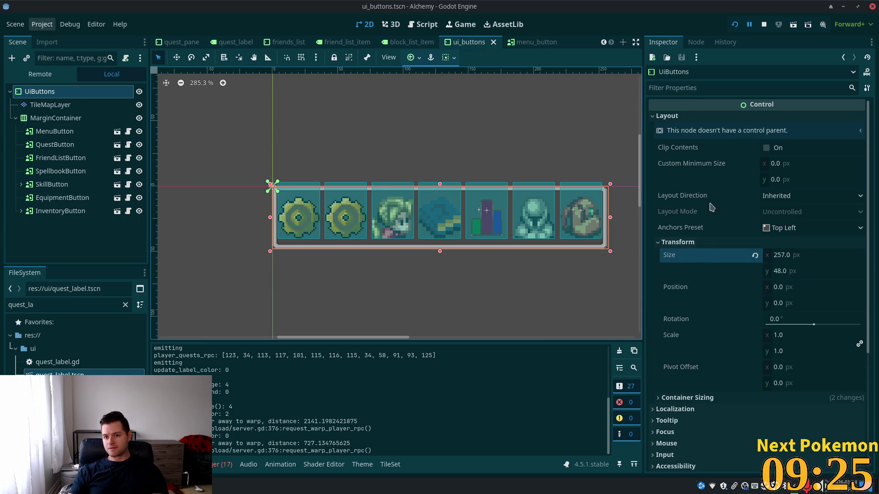
{"action": "right_click", "coordinate": [703, 167]}
{"action": "left_click", "coordinate": [732, 184]}
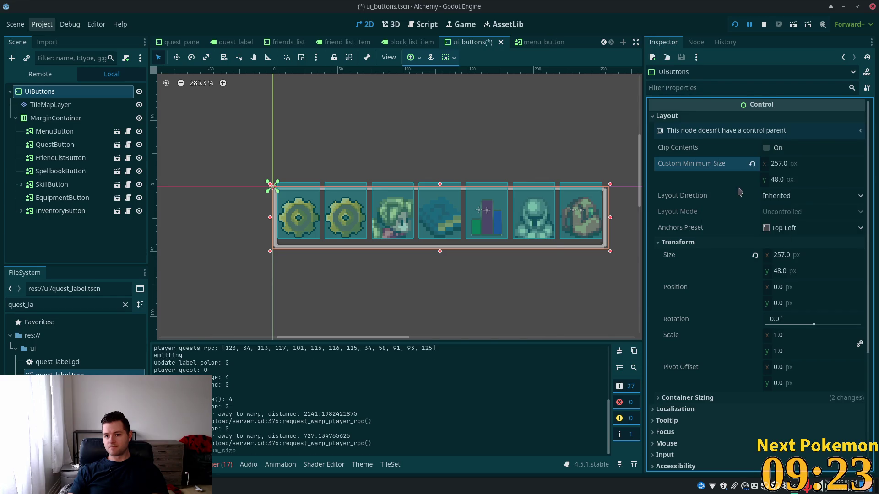
Glance at the running game window, then move on to the code editor
{"action": "key", "text": "alt+Tab"}
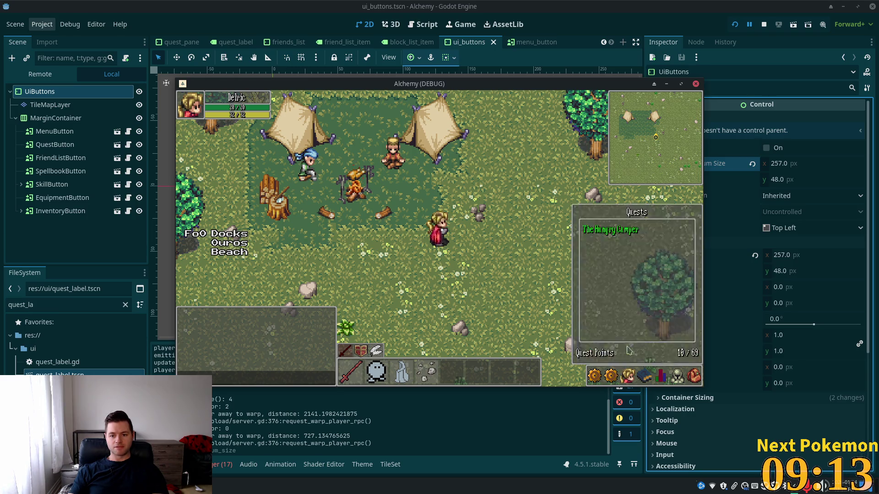
{"action": "key", "text": "alt+Tab"}
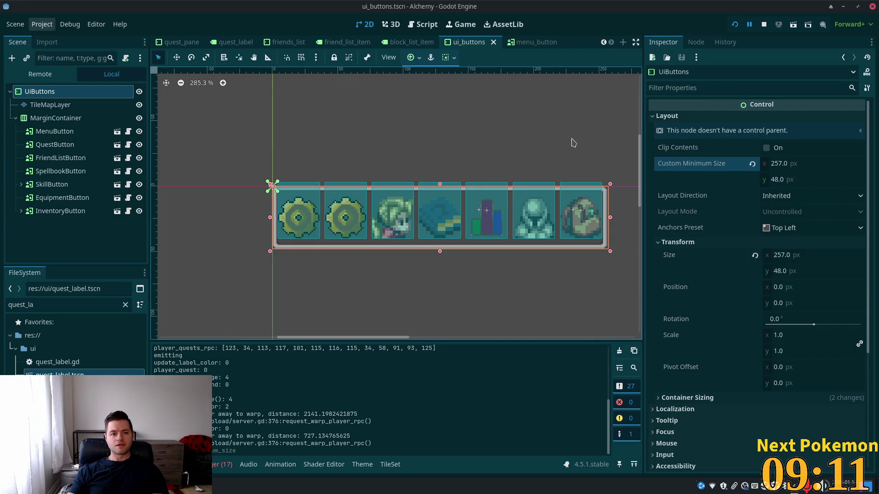
{"action": "key", "text": "alt+Tab"}
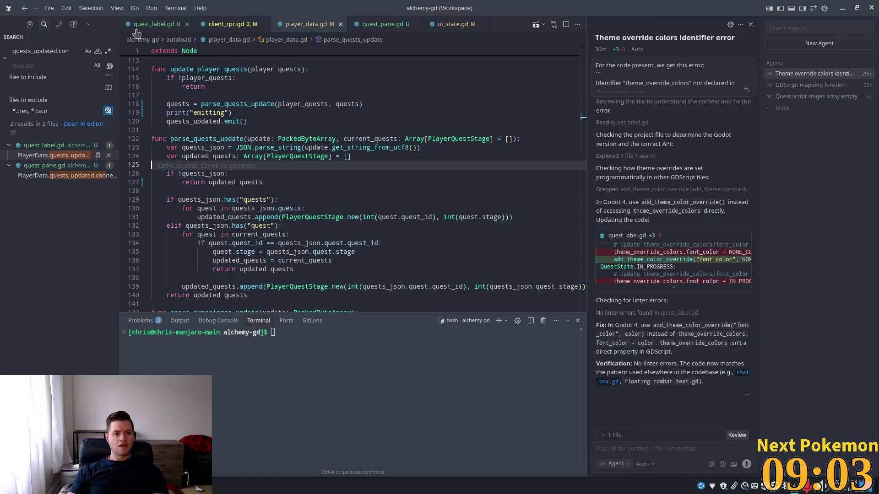
Open the quest_pane.gd script tab in Cursor
{"action": "left_click", "coordinate": [361, 26]}
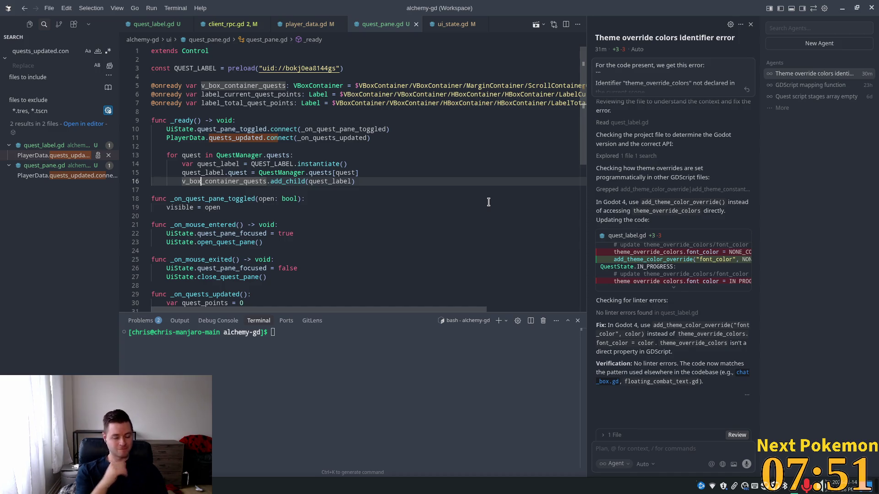
Inspect the QUEST_LABEL preload, label instantiation and quest_points counter code
{"action": "left_click", "coordinate": [287, 164]}
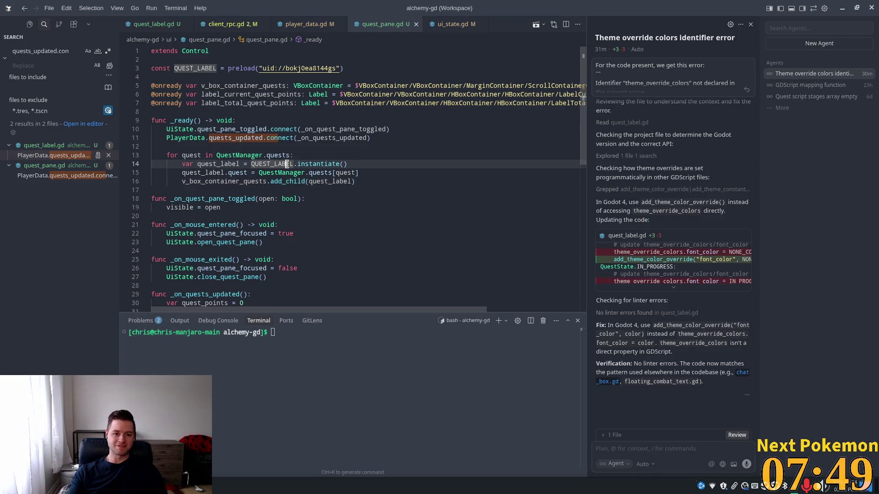
{"action": "left_click", "coordinate": [274, 68]}
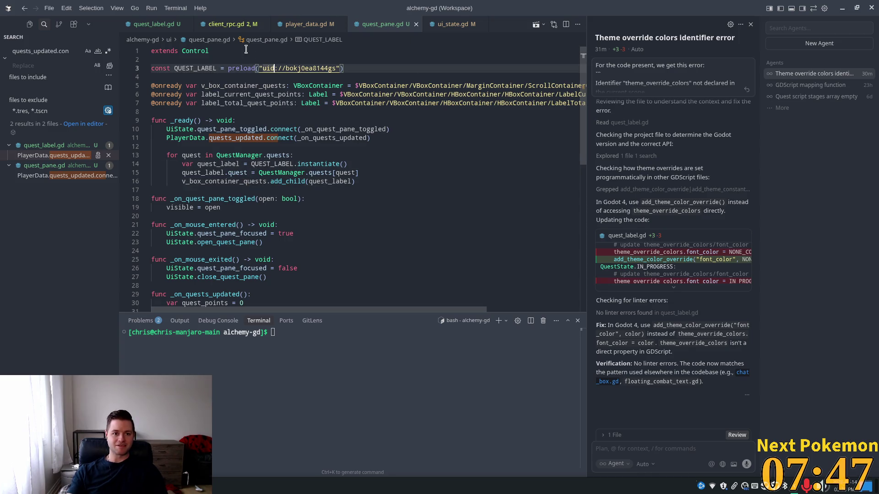
{"action": "scroll", "coordinate": [254, 197], "scroll_direction": "down", "scroll_amount": 3}
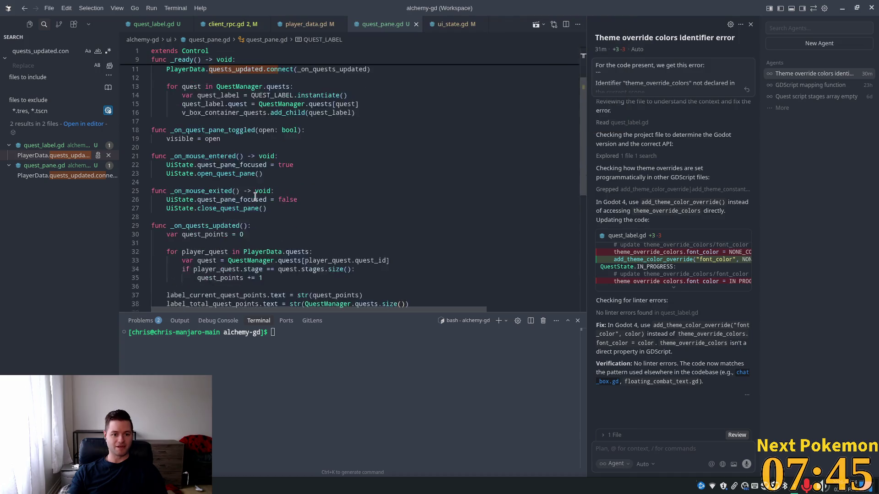
{"action": "scroll", "coordinate": [255, 197], "scroll_direction": "down", "scroll_amount": 2}
{"action": "left_click", "coordinate": [259, 209]}
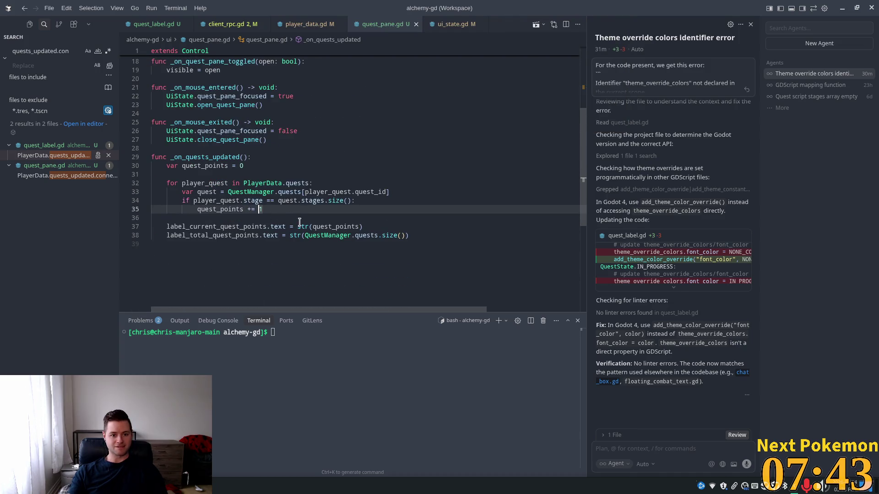
{"action": "left_click", "coordinate": [330, 226]}
Examine player_quest, PlayerData.quests and the stage comparison in the _on_quests_updated loop
{"action": "left_click", "coordinate": [208, 183]}
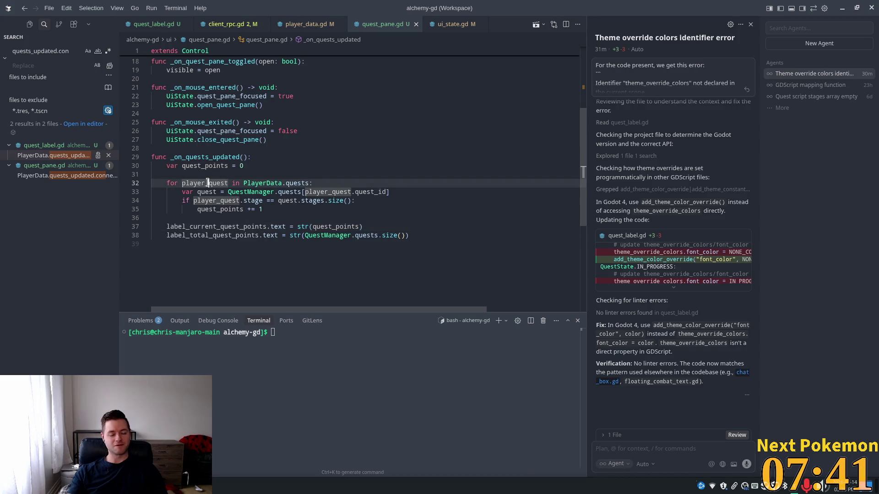
{"action": "double_click", "coordinate": [215, 183]}
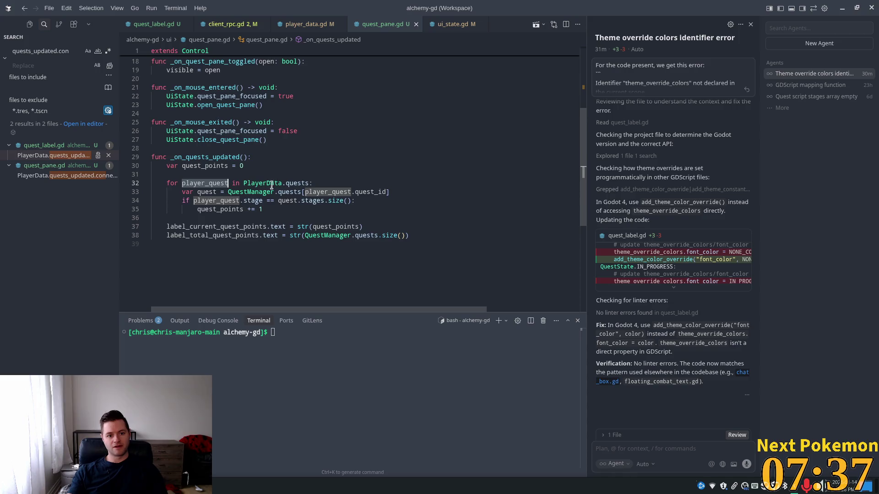
{"action": "left_click_drag", "start_coordinate": [243, 183], "coordinate": [301, 183]}
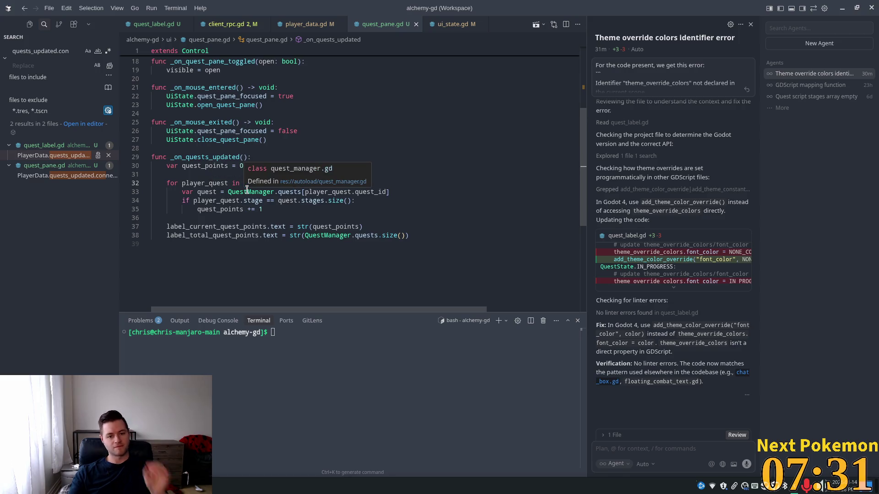
{"action": "left_click", "coordinate": [205, 192]}
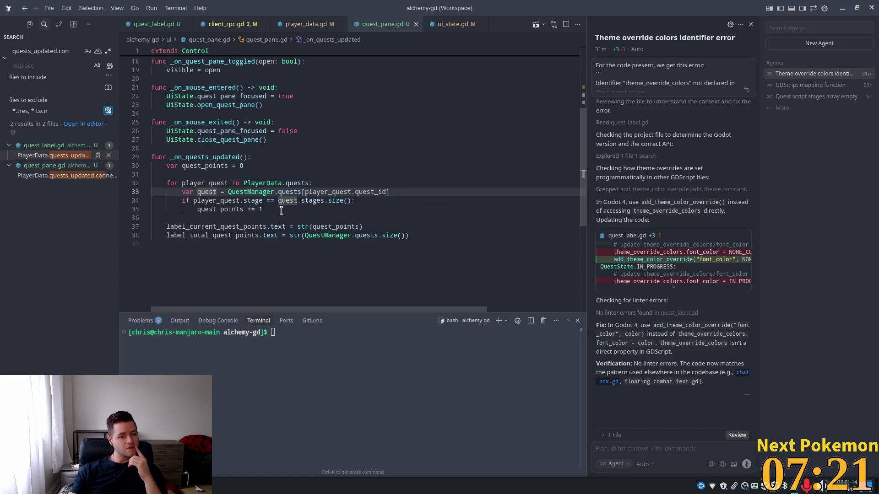
{"action": "left_click", "coordinate": [227, 200]}
{"action": "double_click", "coordinate": [246, 200]}
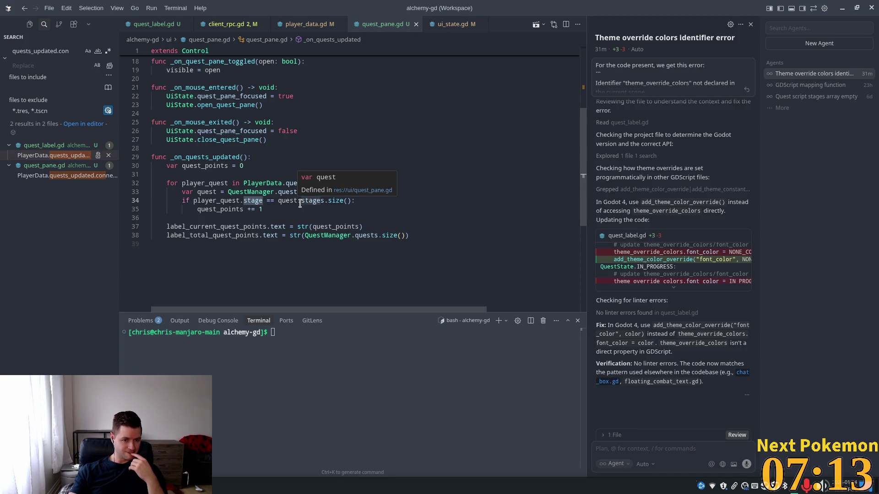
{"action": "key", "text": "alt+Tab"}
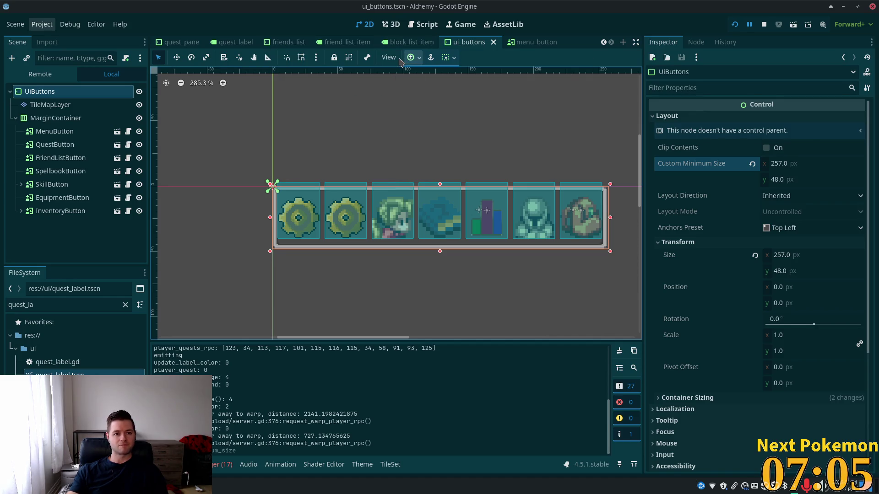
Set LabelCurrentQuestPoint's Text from 10 to 0 and save quest_pane.tscn
{"action": "left_click", "coordinate": [161, 44]}
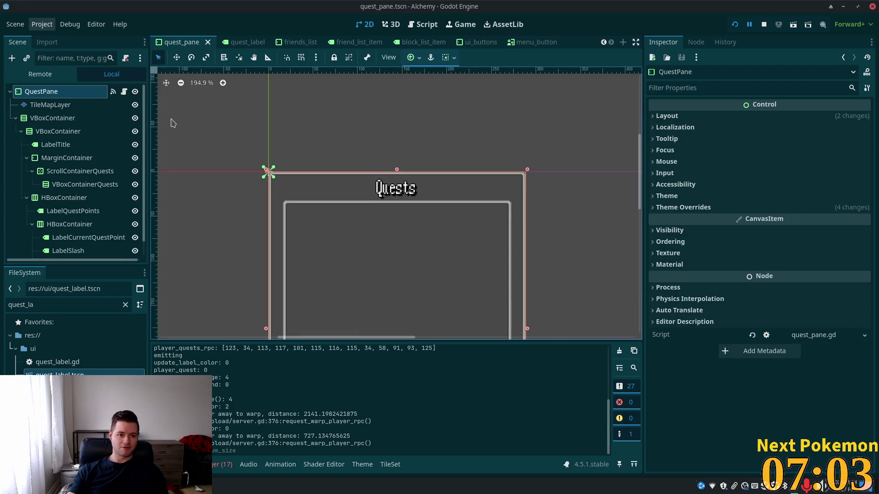
{"action": "scroll", "coordinate": [56, 211], "scroll_direction": "down", "scroll_amount": 1}
{"action": "left_click", "coordinate": [68, 224]}
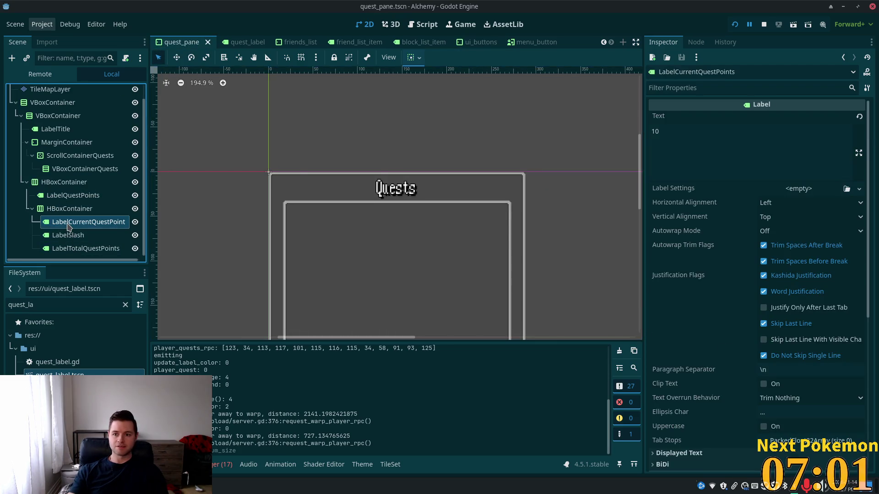
{"action": "left_click", "coordinate": [691, 149]}
{"action": "key", "text": "ctrl+a"}
{"action": "type", "text": "0"}
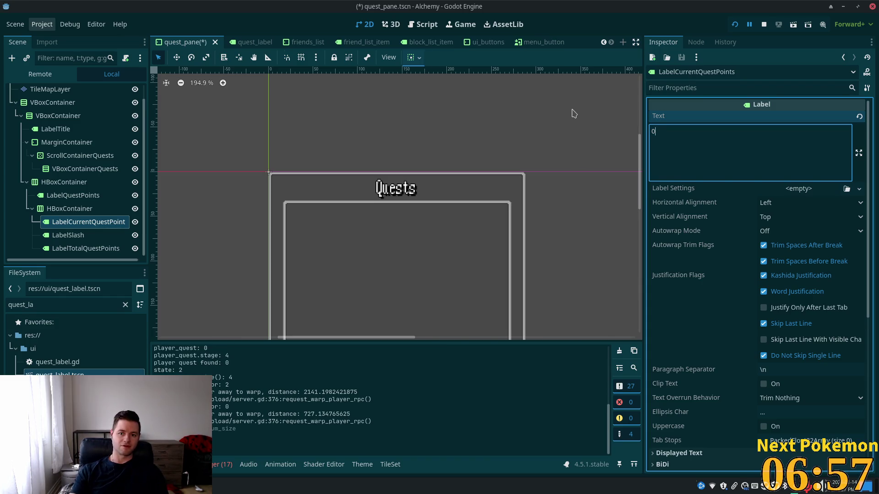
{"action": "key", "text": "ctrl+s"}
{"action": "left_click", "coordinate": [727, 306]}
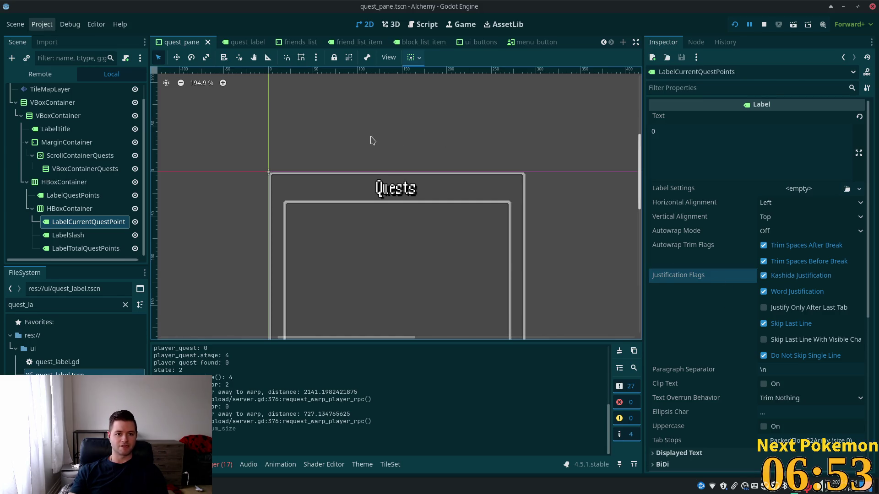
Back in Cursor, select the _on_quests_updated function name in quest_pane.gd
{"action": "key", "text": "alt+Tab"}
{"action": "left_click", "coordinate": [258, 201]}
{"action": "double_click", "coordinate": [206, 156]}
{"action": "scroll", "coordinate": [339, 234], "scroll_direction": "up", "scroll_amount": 4}
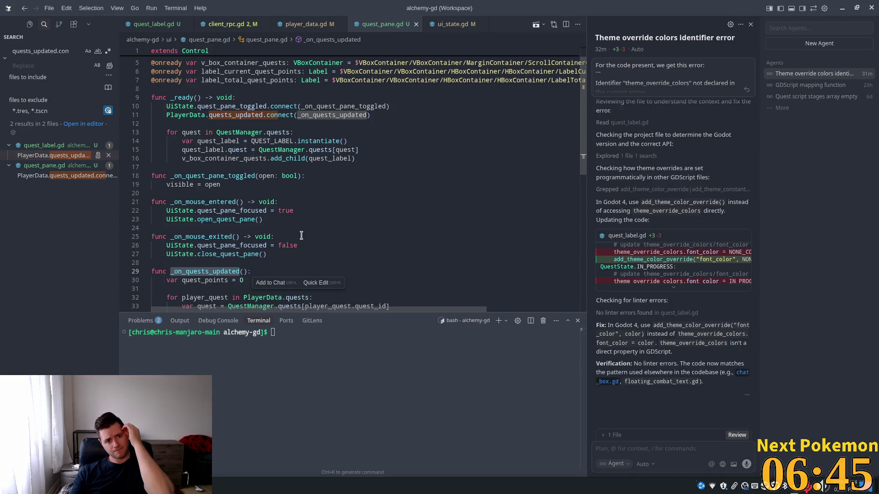
Add quests_updated and player_quest debug prints to _on_quests_updated in quest_pane.gd
{"action": "scroll", "coordinate": [300, 237], "scroll_direction": "down", "scroll_amount": 3}
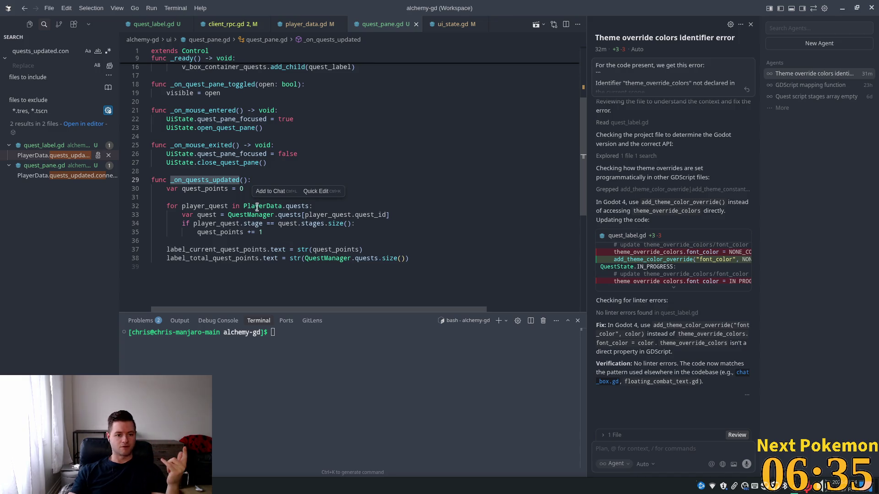
{"action": "left_click", "coordinate": [235, 197]}
{"action": "left_click", "coordinate": [270, 176]}
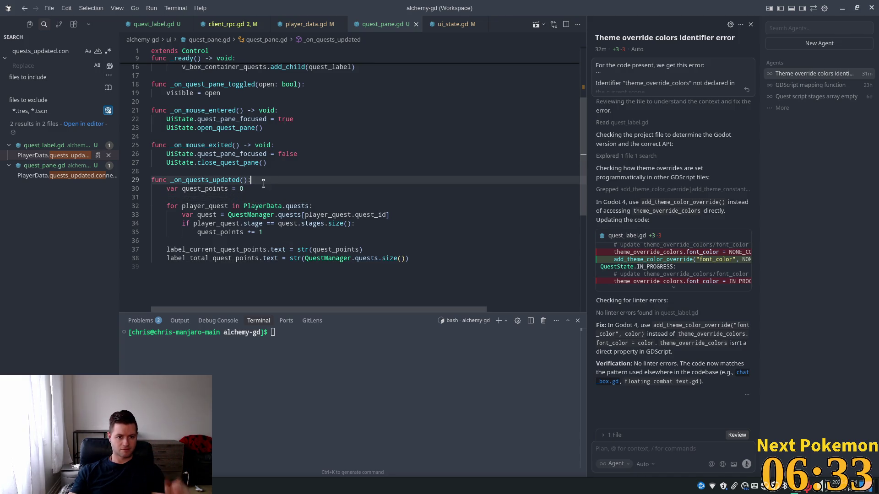
{"action": "key", "text": "Return"}
{"action": "type", "text": "print"}
{"action": "key", "text": "Tab"}
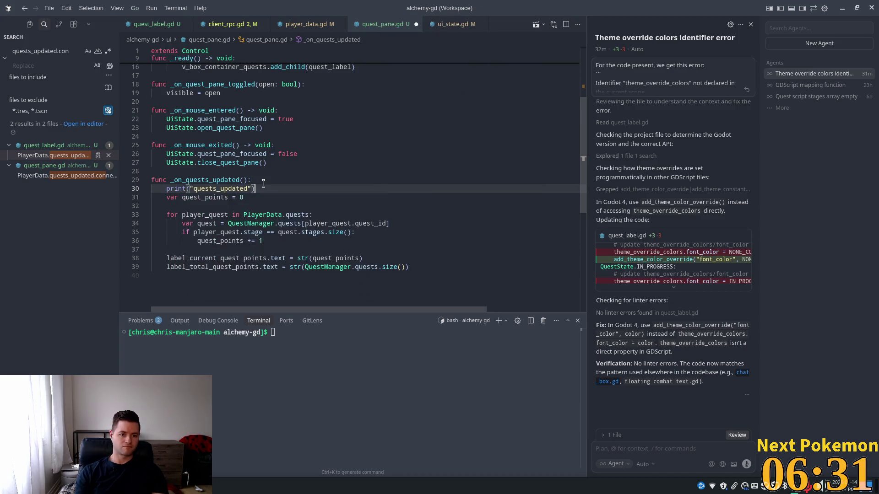
{"action": "left_click", "coordinate": [338, 213]}
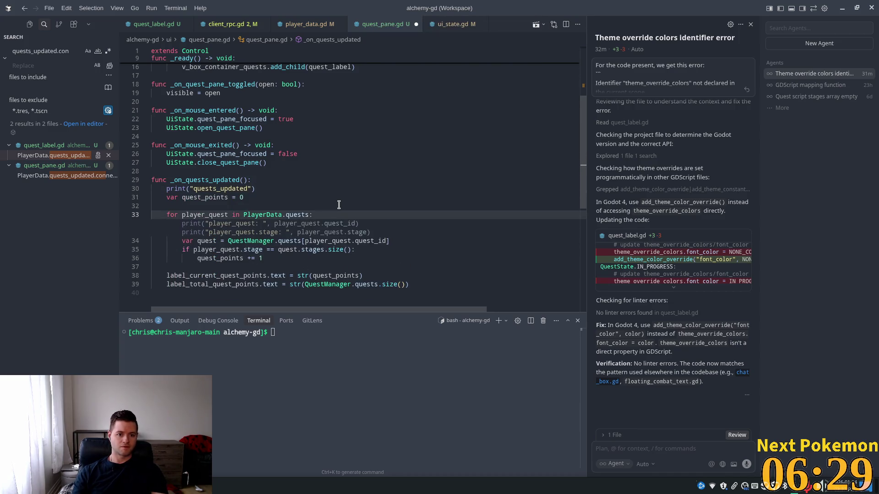
{"action": "key", "text": "Tab"}
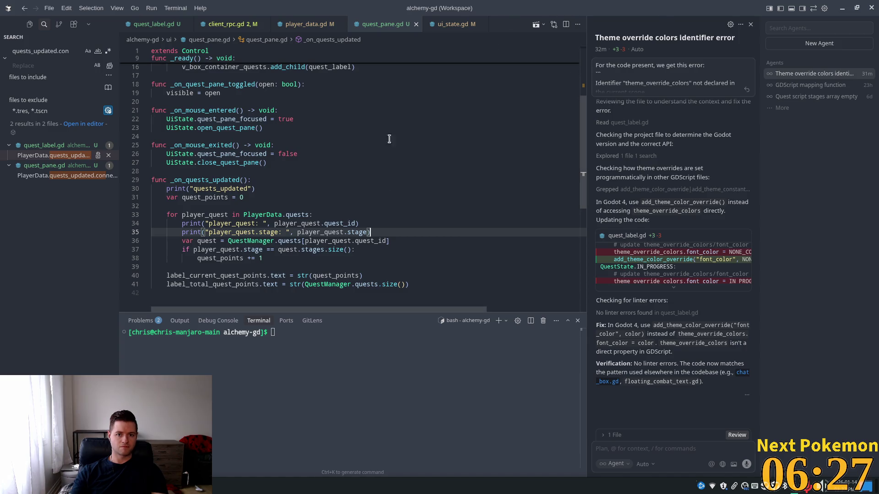
Select the player_quests_rpc print line in the client RPC script
{"action": "left_click", "coordinate": [247, 25]}
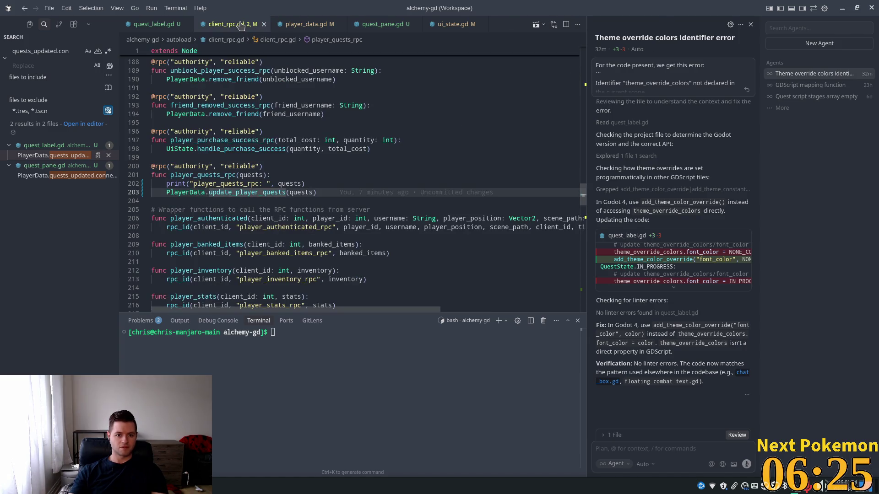
{"action": "left_click", "coordinate": [306, 183]}
{"action": "key", "text": "shift+Home"}
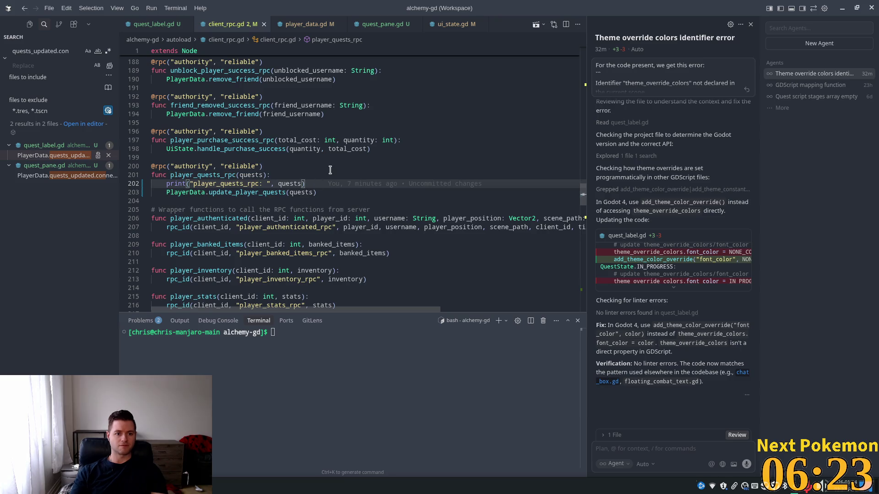
Delete two debug prints and the update_label_color print from quest_label.gd, and save
{"action": "left_click", "coordinate": [332, 174]}
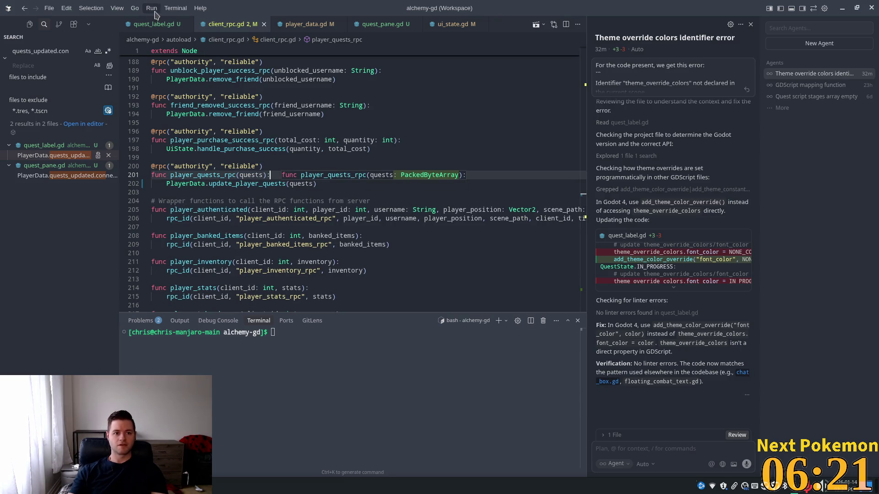
{"action": "left_click", "coordinate": [148, 25]}
{"action": "left_click", "coordinate": [338, 195]}
{"action": "mouse_move", "coordinate": [370, 204]}
{"action": "left_mouse_down"}
{"action": "mouse_move", "coordinate": [155, 203]}
{"action": "mouse_move", "coordinate": [152, 195]}
{"action": "left_mouse_up"}
{"action": "key", "text": "ctrl+shift+k"}
{"action": "left_click_drag", "start_coordinate": [305, 99], "coordinate": [69, 100]}
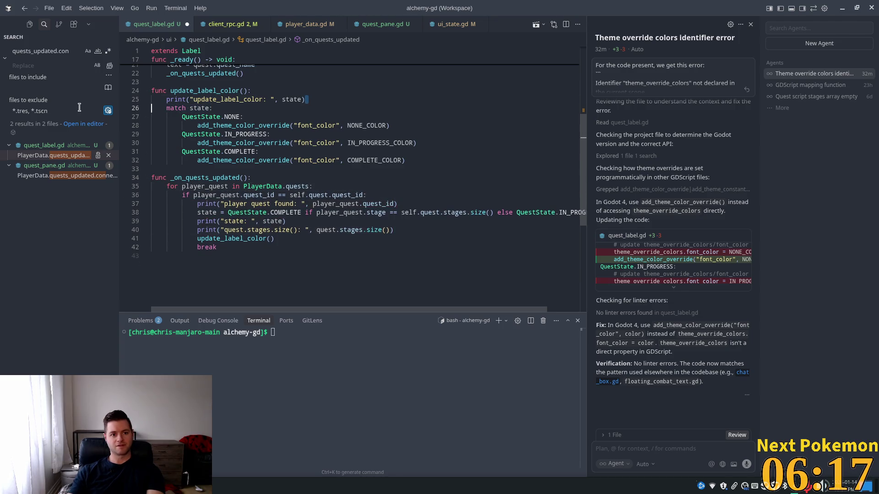
{"action": "key", "text": "ctrl+shift+k"}
{"action": "key", "text": "ctrl+s"}
Remove the remaining debug prints and blank line, save, and add an empty line after the state line
{"action": "left_click", "coordinate": [398, 199]}
{"action": "mouse_move", "coordinate": [398, 199]}
{"action": "left_mouse_down"}
{"action": "mouse_move", "coordinate": [120, 198]}
{"action": "mouse_move", "coordinate": [410, 216]}
{"action": "left_mouse_up"}
{"action": "key", "text": "ctrl+shift+k"}
{"action": "key", "text": "BackSpace"}
{"action": "key", "text": "BackSpace"}
{"action": "key", "text": "ctrl+s"}
{"action": "key", "text": "ctrl+s"}
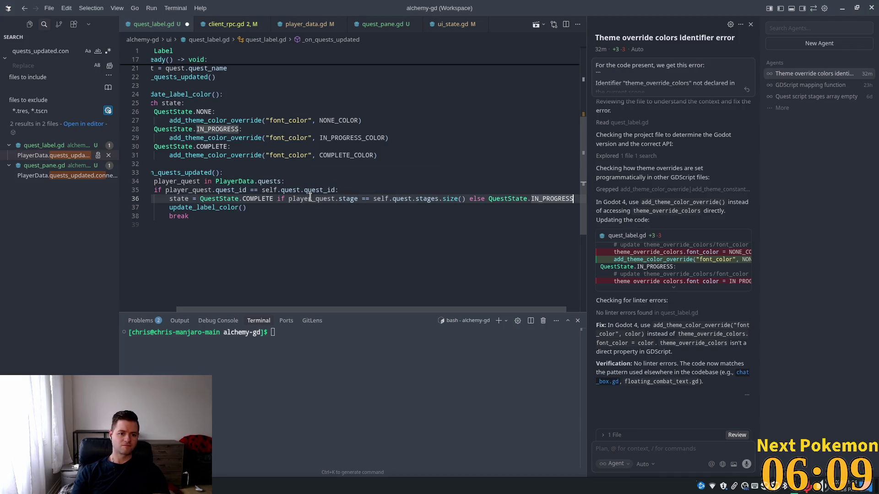
{"action": "key", "text": "Return"}
{"action": "key", "text": "Home"}
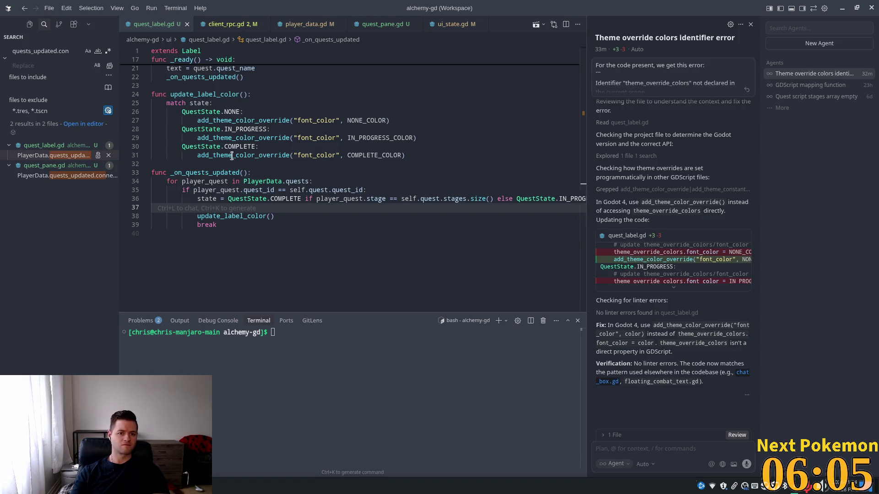
{"action": "key", "text": "alt+Tab"}
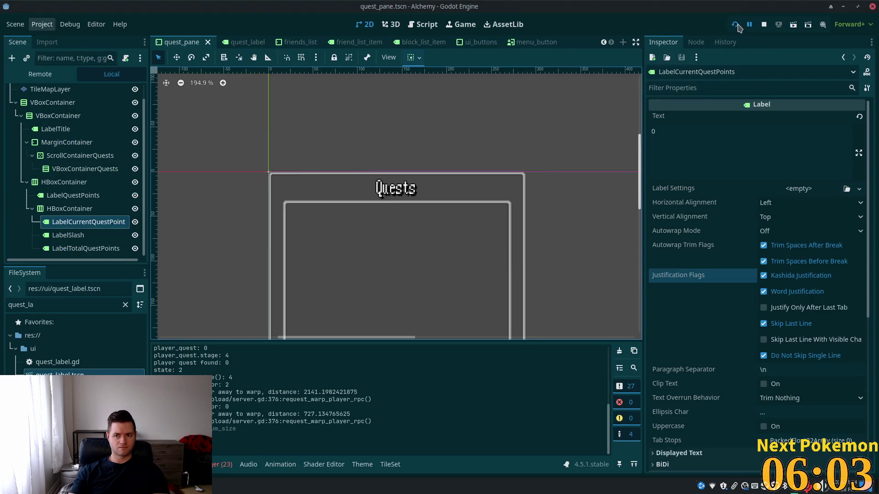
{"action": "key", "text": "F5"}
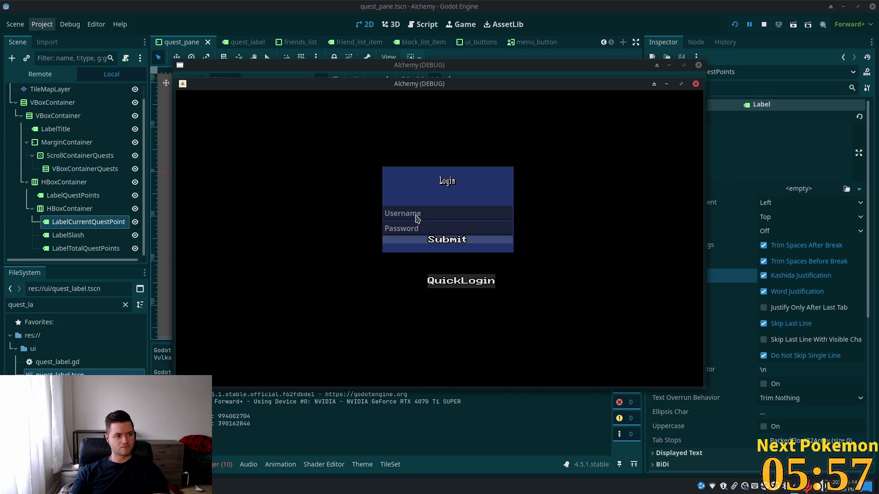
{"action": "left_click", "coordinate": [461, 281]}
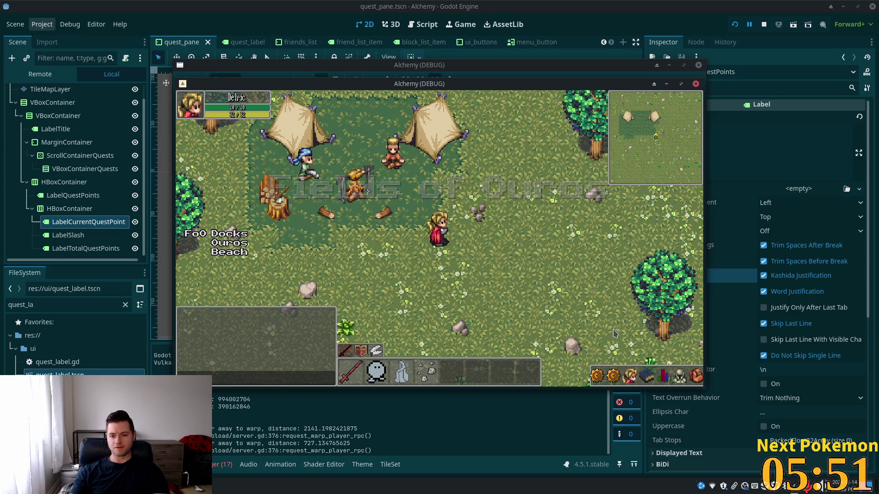
{"action": "left_click", "coordinate": [612, 377]}
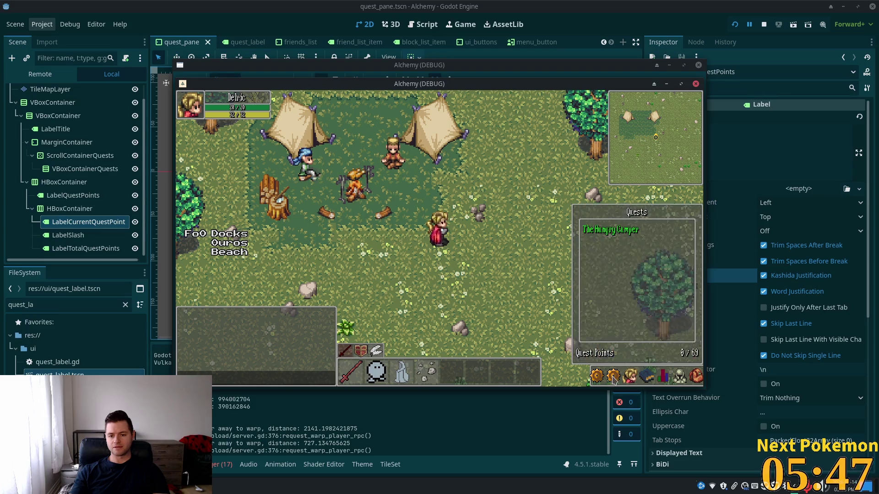
{"action": "left_click", "coordinate": [502, 119]}
{"action": "key", "text": "alt+Tab"}
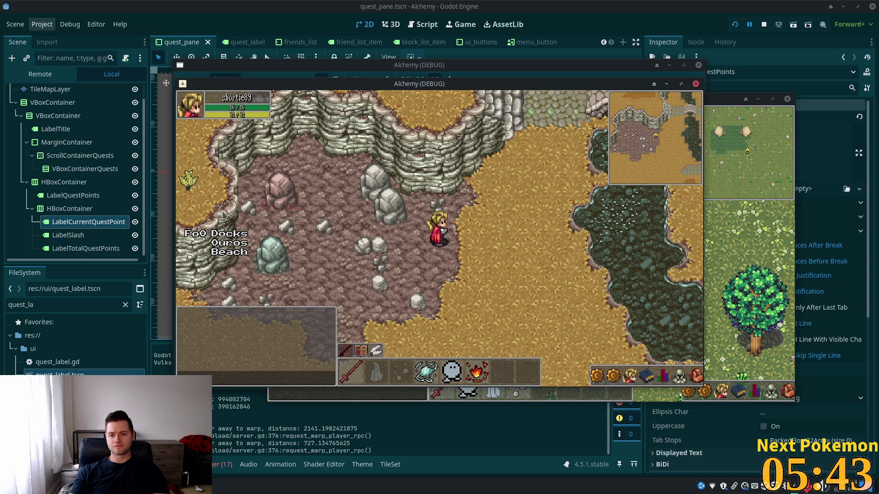
{"action": "left_click", "coordinate": [712, 275]}
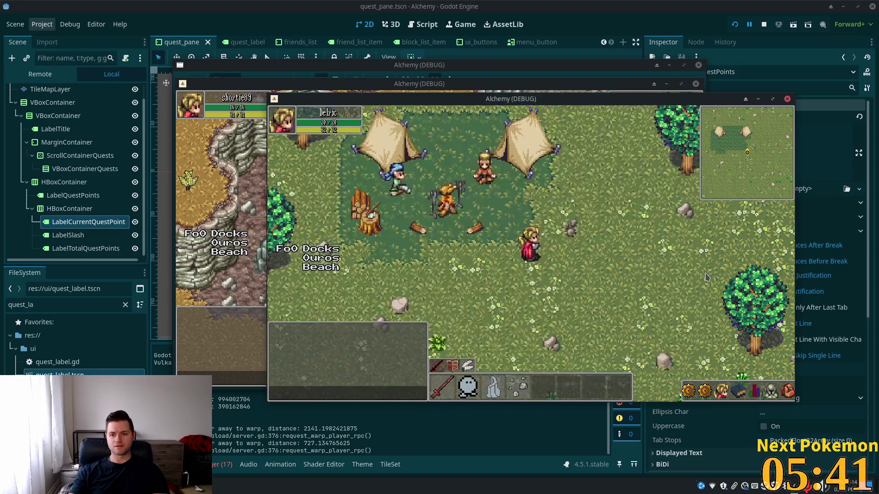
{"action": "left_click", "coordinate": [709, 392]}
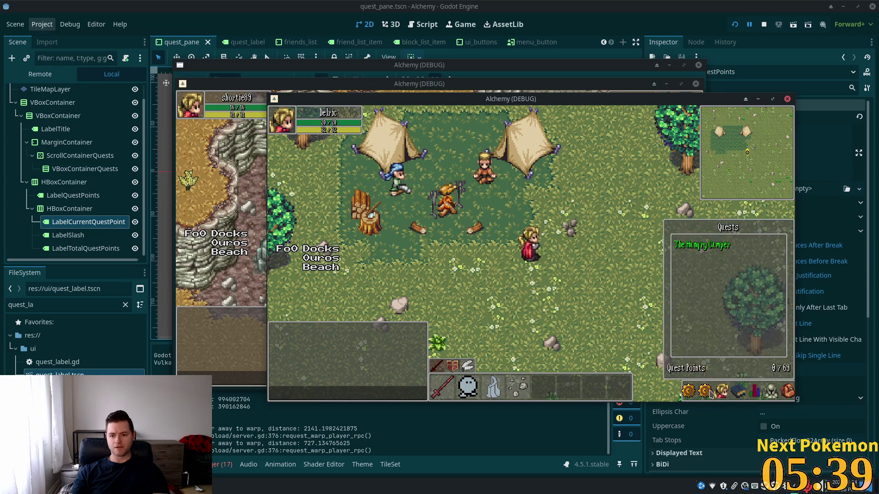
{"action": "left_click", "coordinate": [709, 392]}
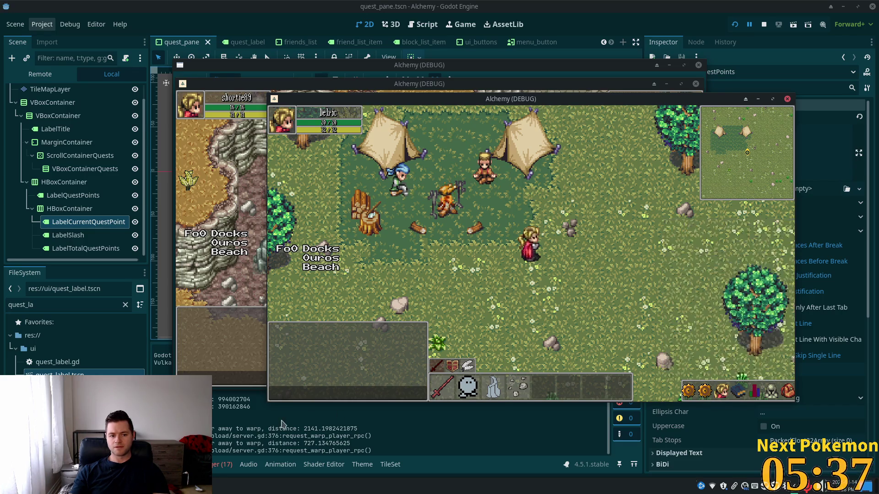
{"action": "key", "text": "F8"}
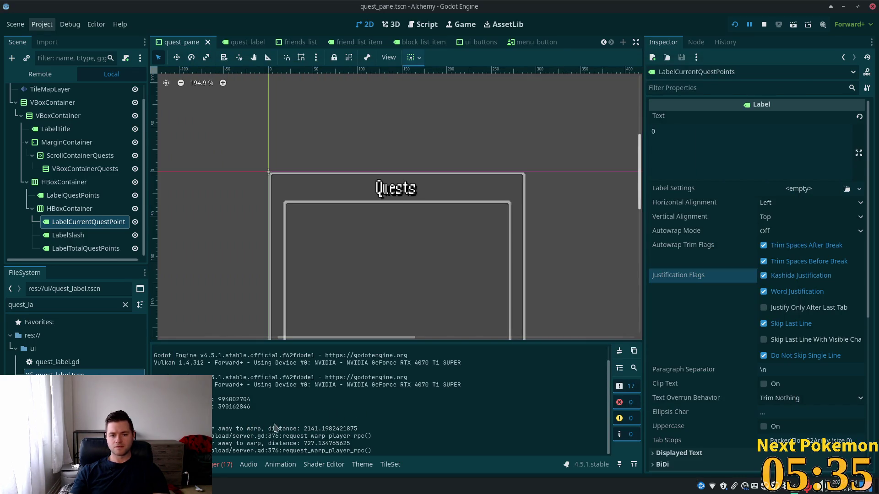
Zoom out the canvas to show the whole quest pane down to Quest Points 0 / 69
{"action": "scroll", "coordinate": [428, 165], "scroll_direction": "down", "scroll_amount": 3}
{"action": "scroll", "coordinate": [422, 193], "scroll_direction": "down", "scroll_amount": 2}
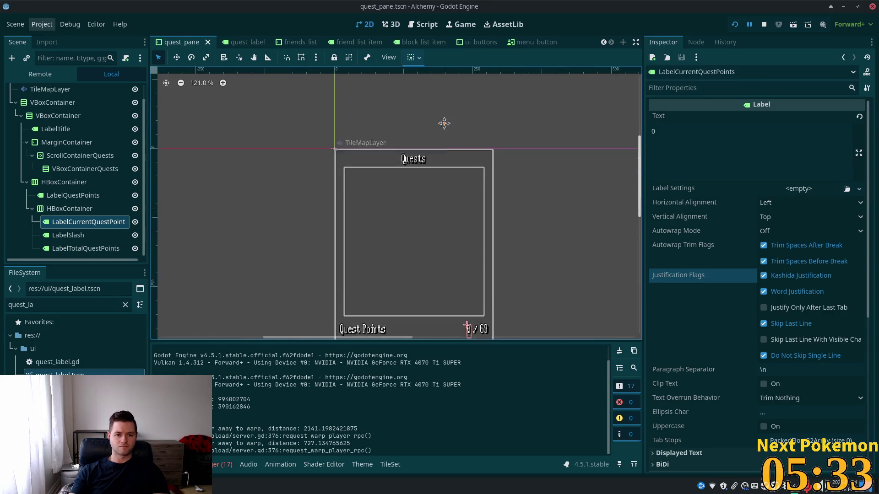
{"action": "scroll", "coordinate": [430, 114], "scroll_direction": "down", "scroll_amount": 3}
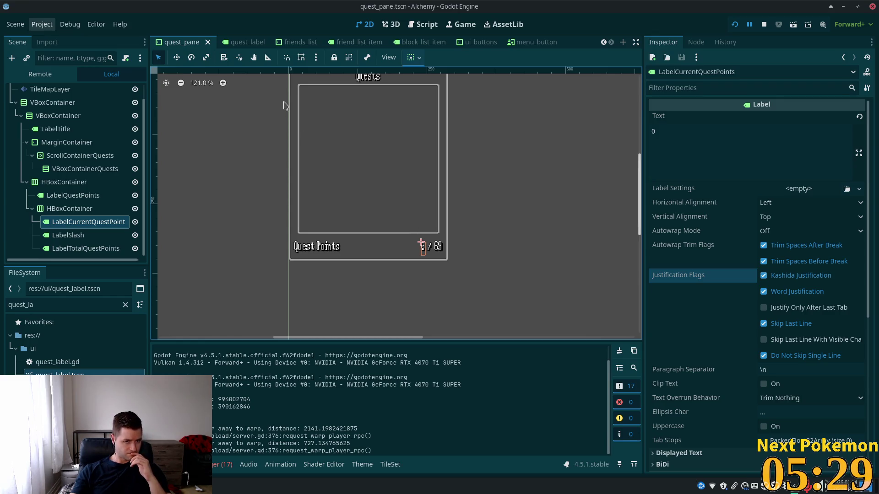
{"action": "key", "text": "alt+Tab"}
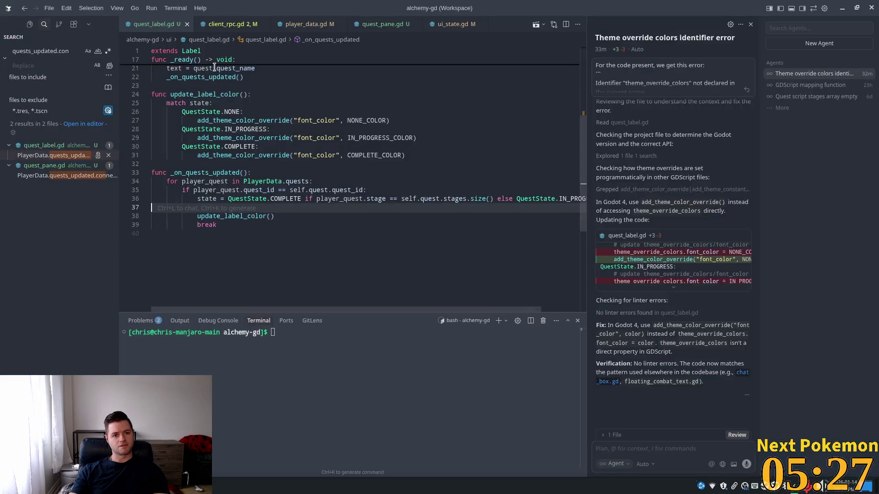
Review quest_label.gd's update code, then open quest_pane.gd and scroll up to _ready
{"action": "left_click", "coordinate": [224, 199]}
{"action": "double_click", "coordinate": [208, 173]}
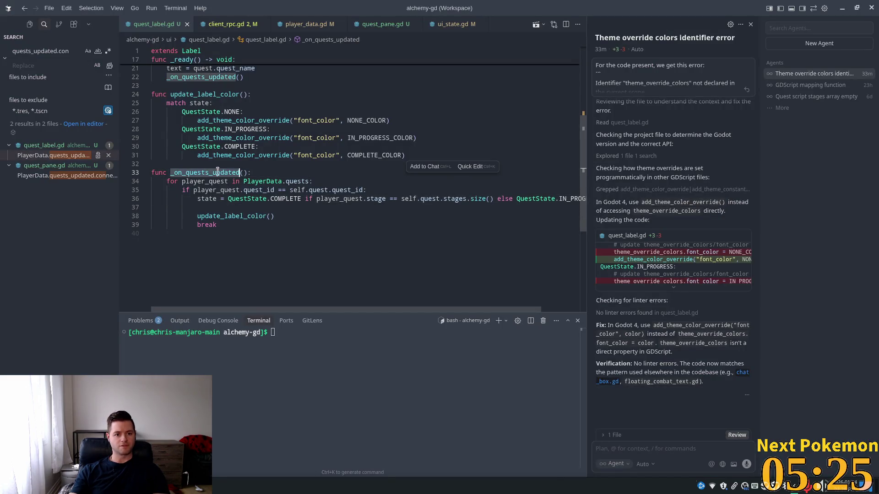
{"action": "scroll", "coordinate": [338, 198], "scroll_direction": "up", "scroll_amount": 2}
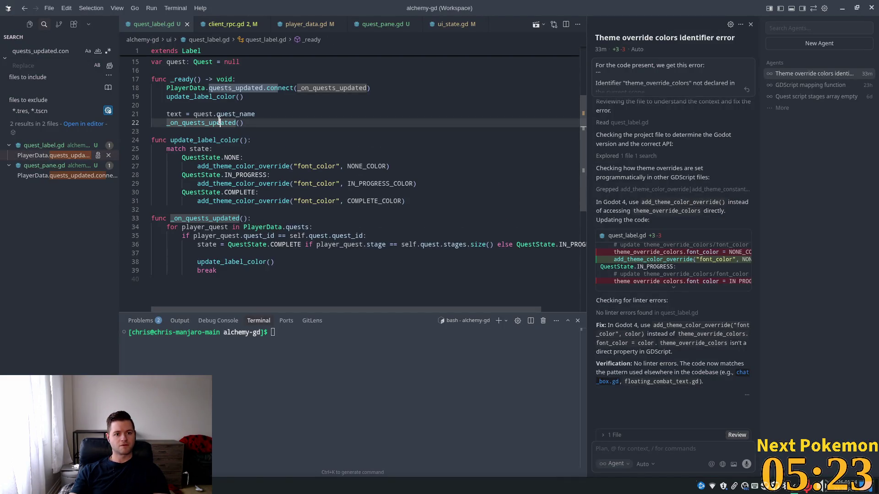
{"action": "left_click", "coordinate": [225, 25]}
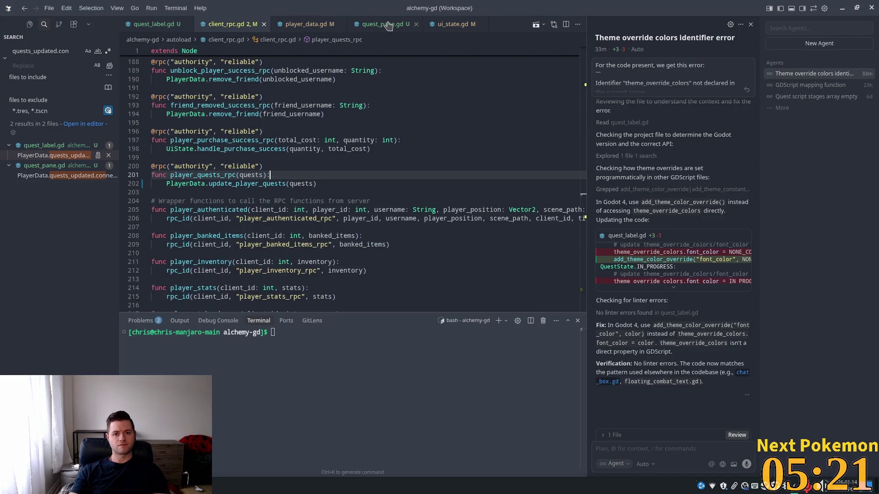
{"action": "left_click", "coordinate": [387, 25]}
{"action": "scroll", "coordinate": [191, 184], "scroll_direction": "up", "scroll_amount": 1}
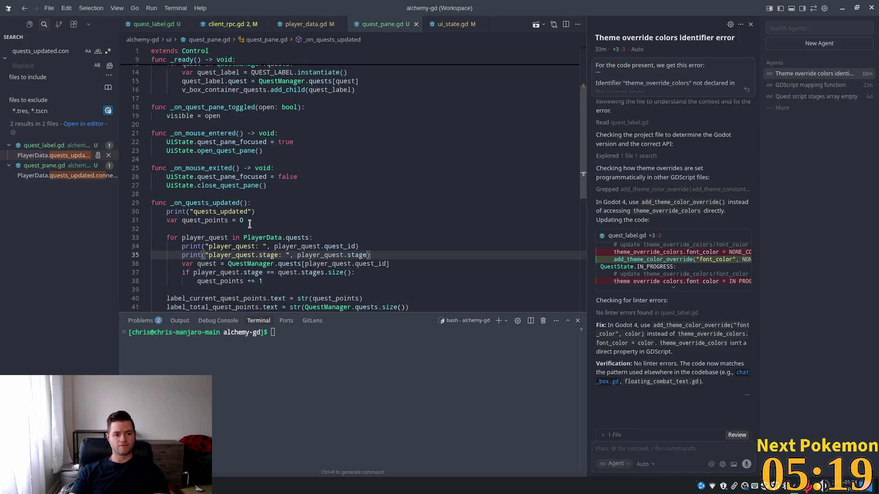
{"action": "scroll", "coordinate": [251, 207], "scroll_direction": "up", "scroll_amount": 3}
{"action": "left_click_drag", "start_coordinate": [247, 271], "coordinate": [171, 271]}
{"action": "scroll", "coordinate": [293, 189], "scroll_direction": "up", "scroll_amount": 1}
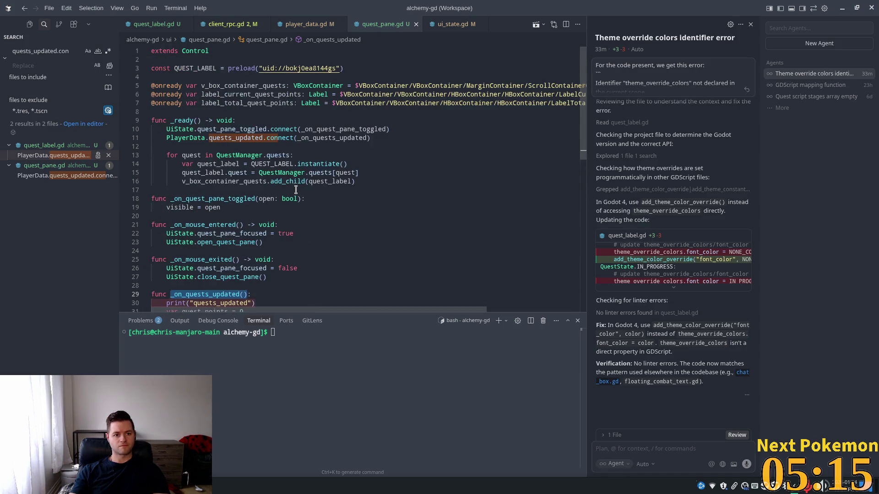
Add a _on_quests_updated() call after the add_child loop in _ready, then rerun the game
{"action": "left_click", "coordinate": [368, 180]}
{"action": "key", "text": "Return"}
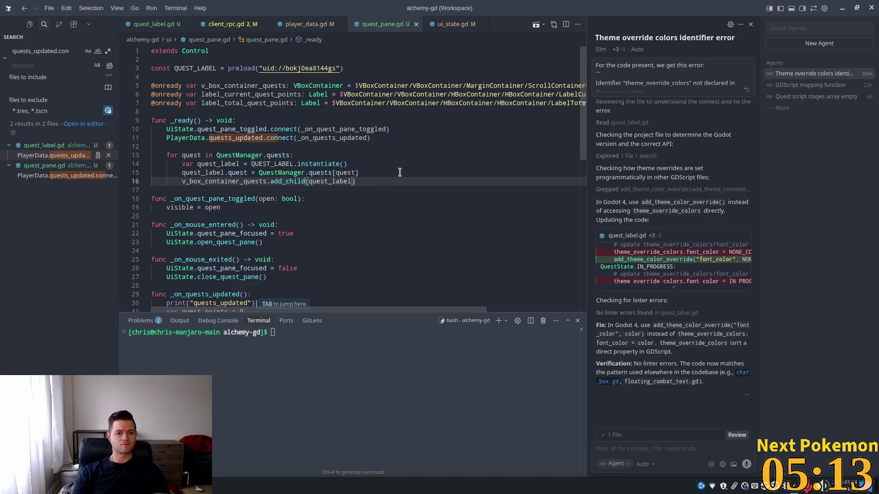
{"action": "key", "text": "Tab"}
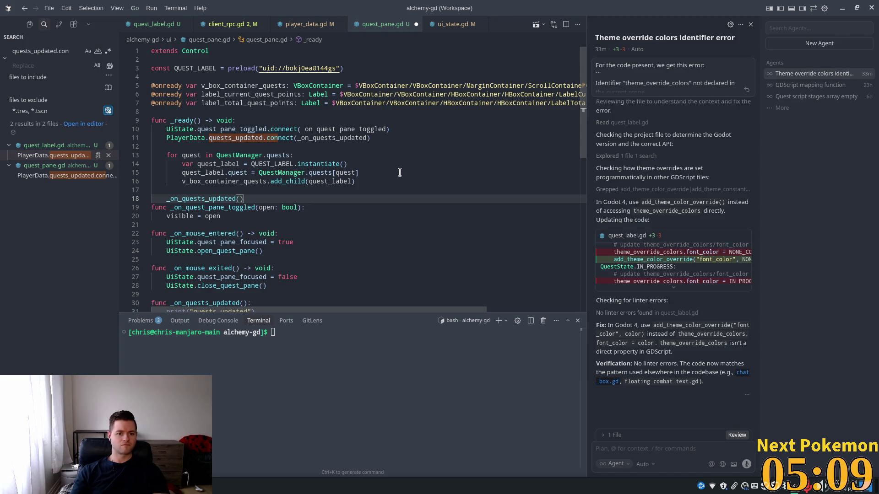
{"action": "key", "text": "Return"}
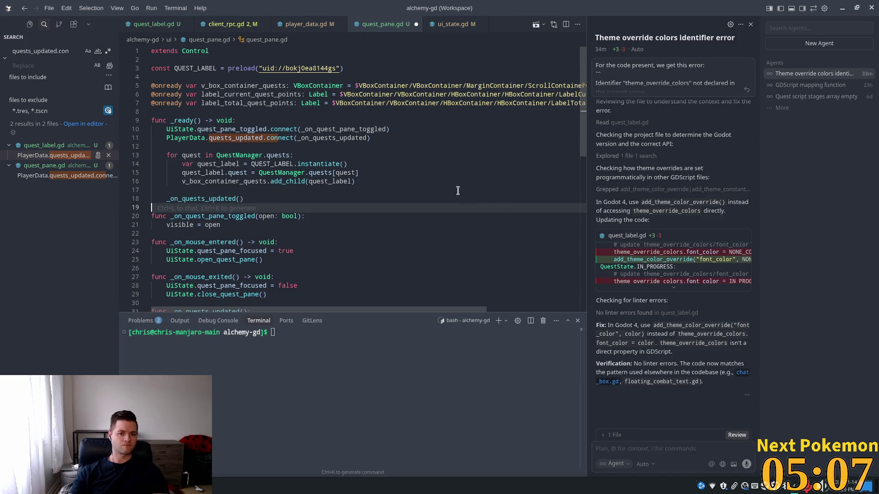
{"action": "scroll", "coordinate": [400, 172], "scroll_direction": "down", "scroll_amount": 5}
{"action": "left_click", "coordinate": [350, 182]}
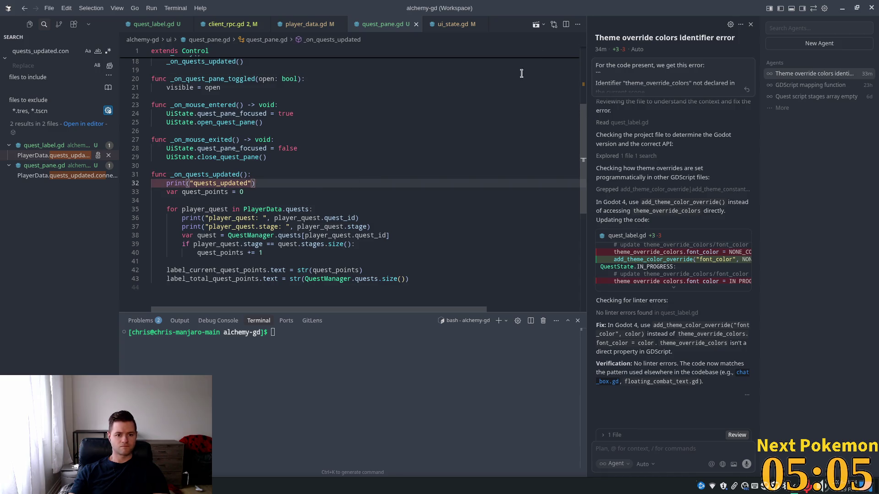
{"action": "key", "text": "alt+Tab"}
{"action": "left_click", "coordinate": [735, 24]}
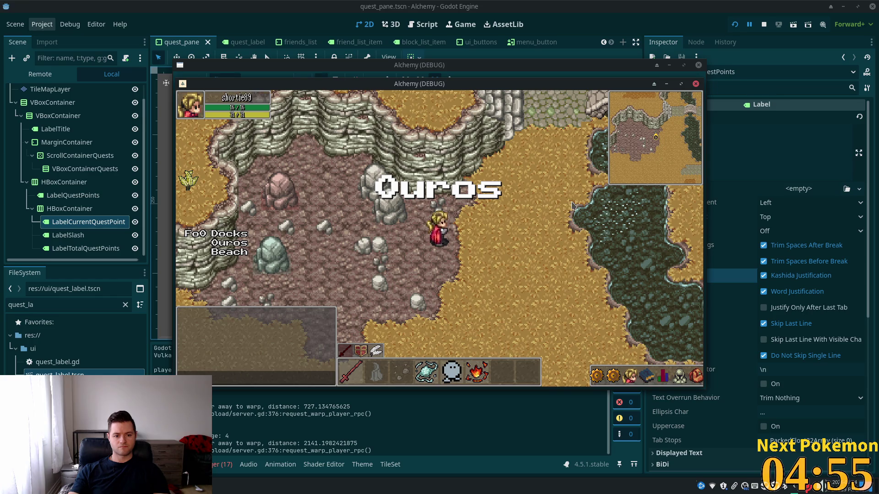
Toggle the friends list and quests panes and walk south, checking Quest Points read 0 / 1
{"action": "left_click", "coordinate": [630, 376]}
{"action": "left_click", "coordinate": [630, 377]}
{"action": "left_click", "coordinate": [630, 376]}
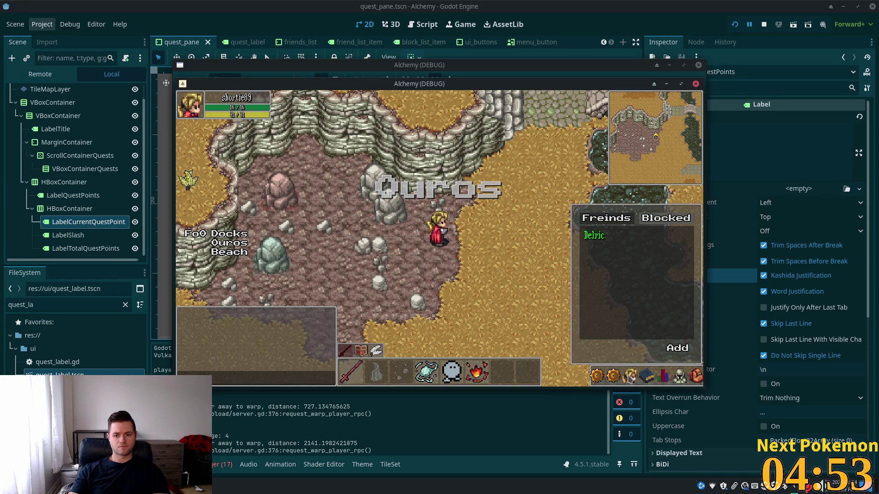
{"action": "left_click", "coordinate": [596, 377]}
{"action": "left_click", "coordinate": [612, 379]}
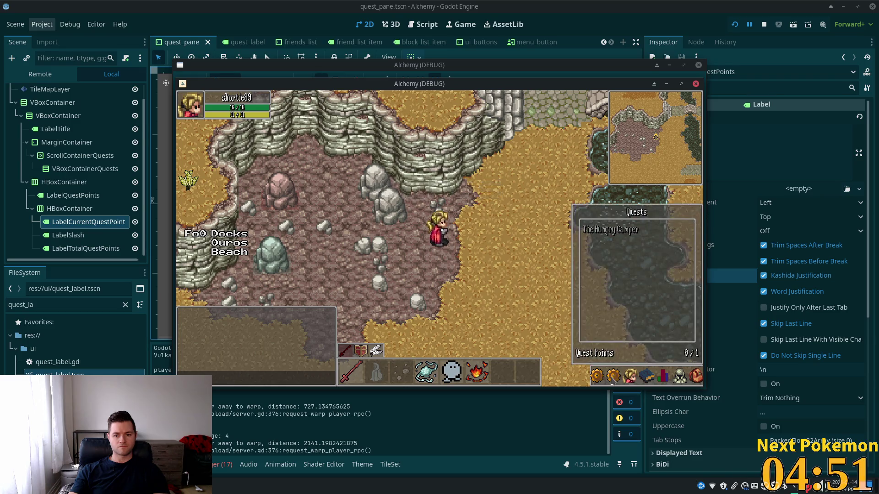
{"action": "key", "text": "Down"}
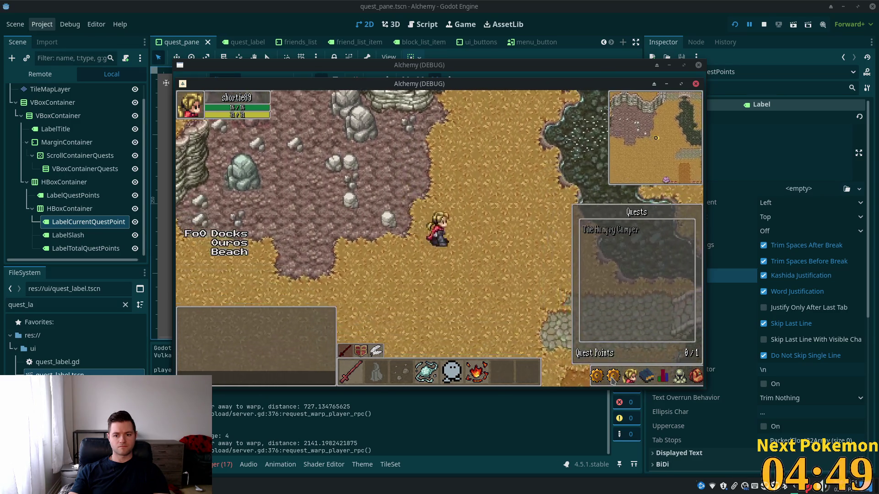
{"action": "key", "text": "Down"}
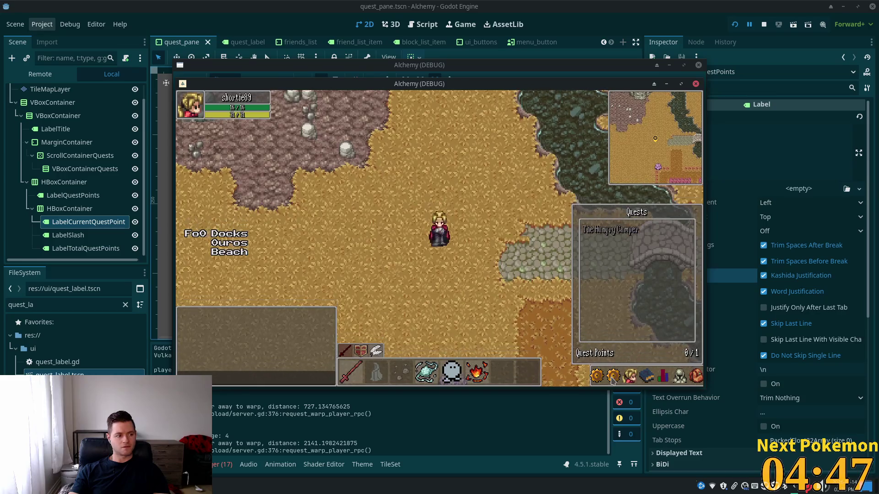
{"action": "left_click", "coordinate": [614, 379]}
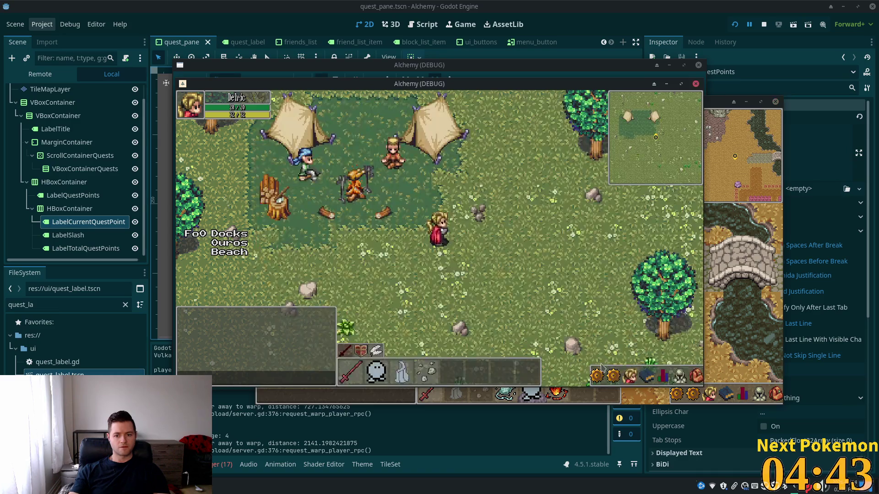
Check Delric's quests pane shows 1 / 1, stop the game with F8, and return to ui_buttons.tscn
{"action": "left_click", "coordinate": [614, 379]}
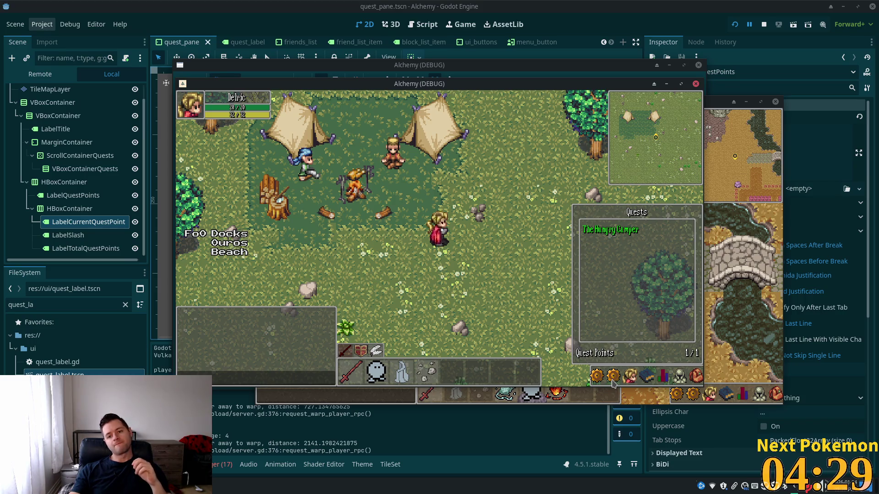
{"action": "left_click", "coordinate": [613, 377]}
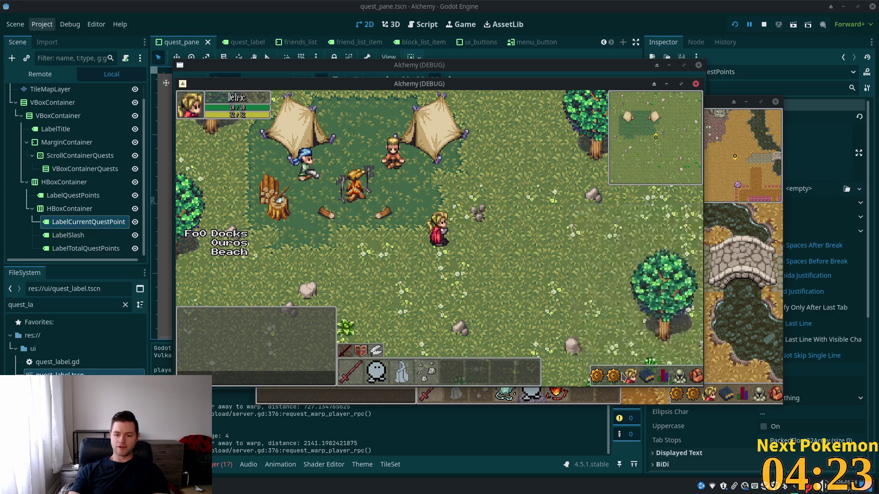
{"action": "key", "text": "F8"}
{"action": "left_click", "coordinate": [490, 41]}
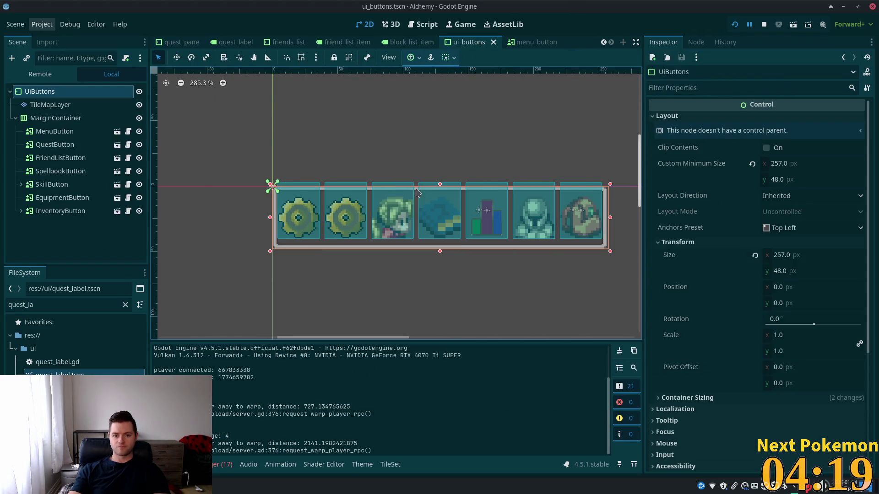
Copy the 257 × 48 minimum size, paste it onto UiButtons in hud.tscn, and save
{"action": "right_click", "coordinate": [704, 165]}
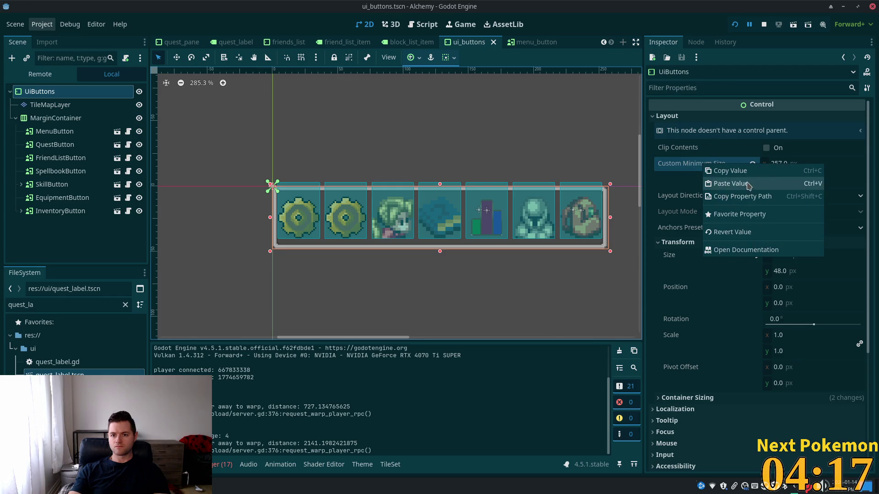
{"action": "left_click", "coordinate": [729, 171]}
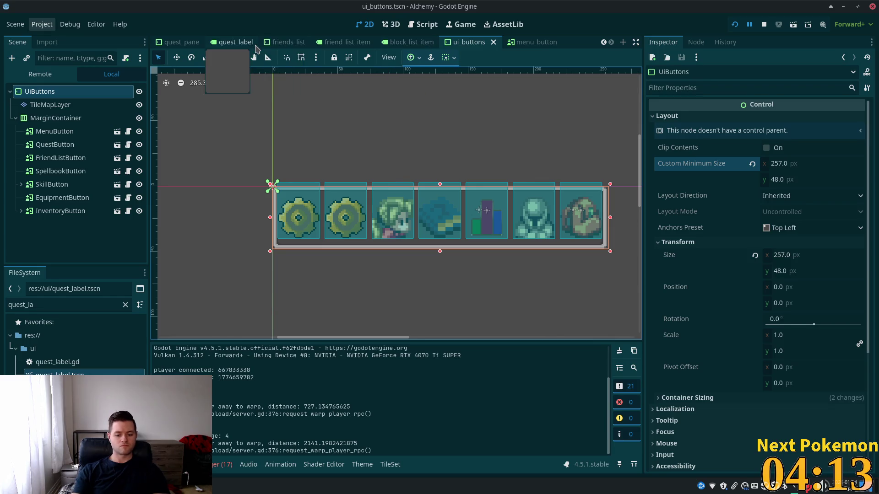
{"action": "key", "text": "shift+alt+o"}
{"action": "type", "text": "ui"}
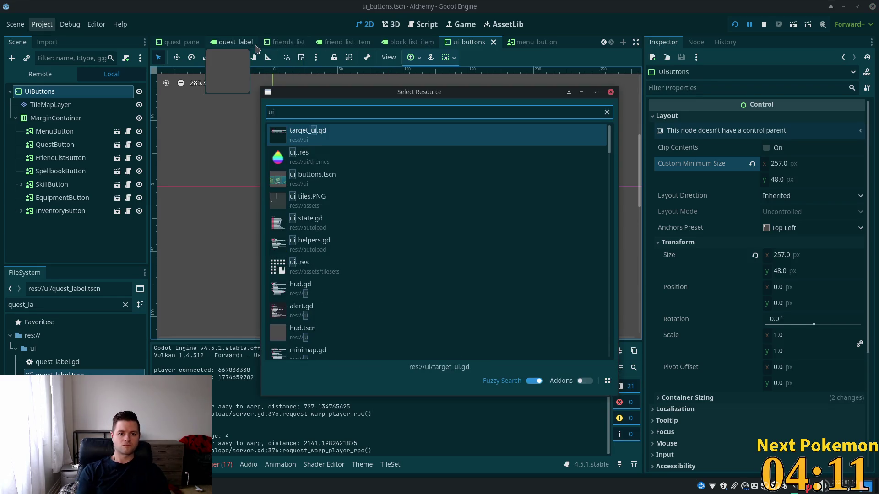
{"action": "key", "text": "BackSpace"}
{"action": "key", "text": "BackSpace"}
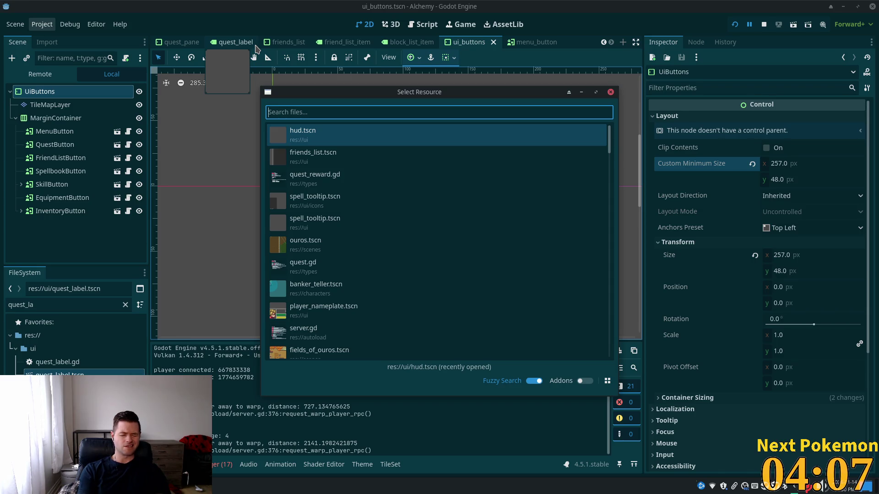
{"action": "type", "text": "hud"}
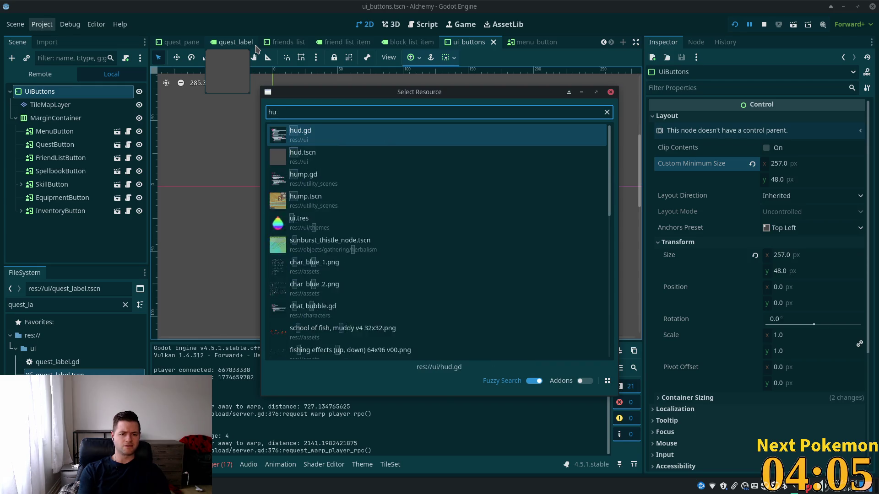
{"action": "double_click", "coordinate": [316, 158]}
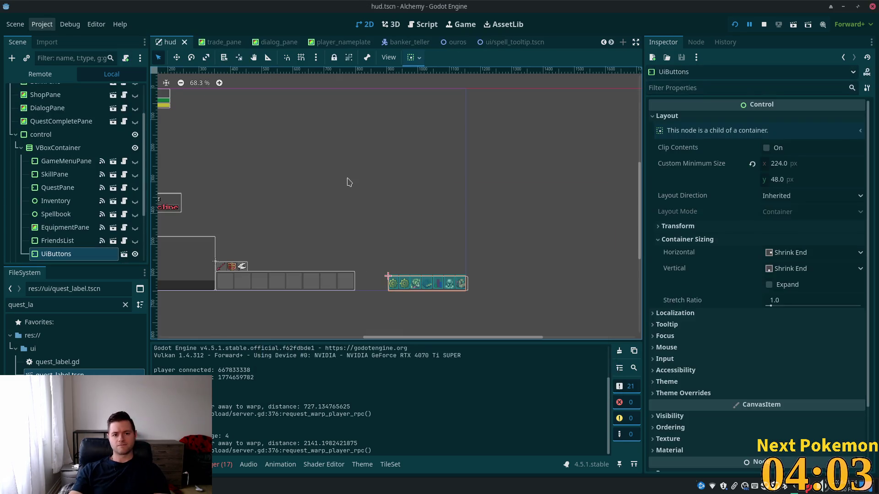
{"action": "scroll", "coordinate": [511, 294], "scroll_direction": "up", "scroll_amount": 8}
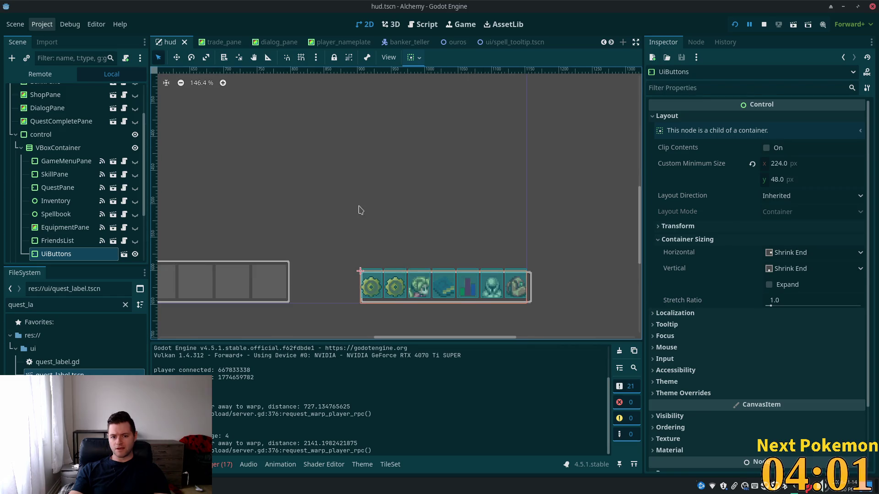
{"action": "right_click", "coordinate": [681, 168]}
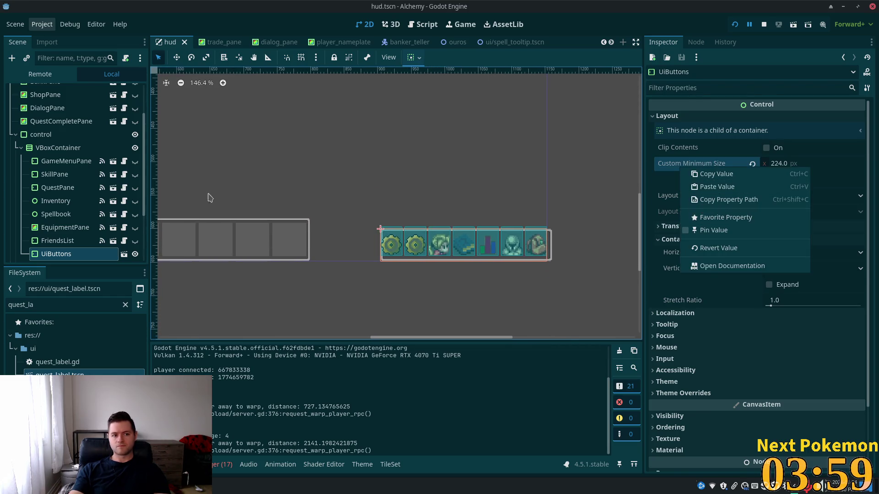
{"action": "left_click", "coordinate": [717, 187]}
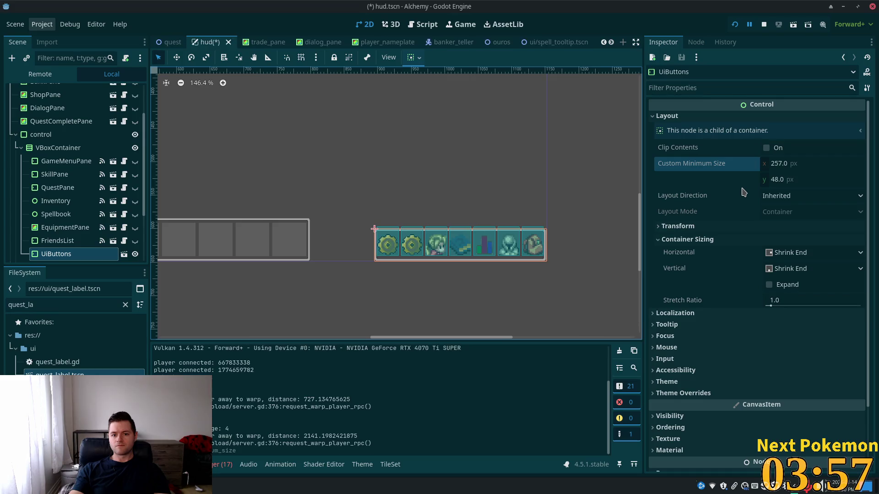
{"action": "key", "text": "ctrl+s"}
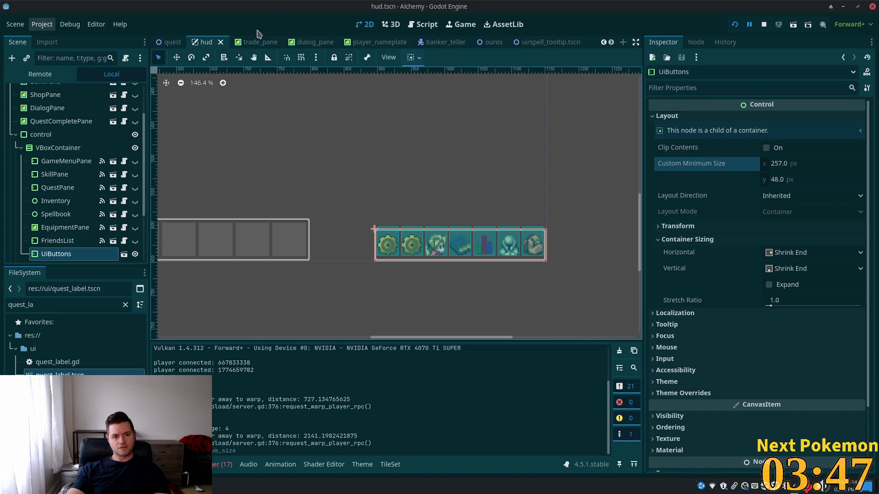
Select the UiButtons and then the QuestPane node in the hud scene tree
{"action": "left_click", "coordinate": [70, 214]}
{"action": "left_click", "coordinate": [57, 254]}
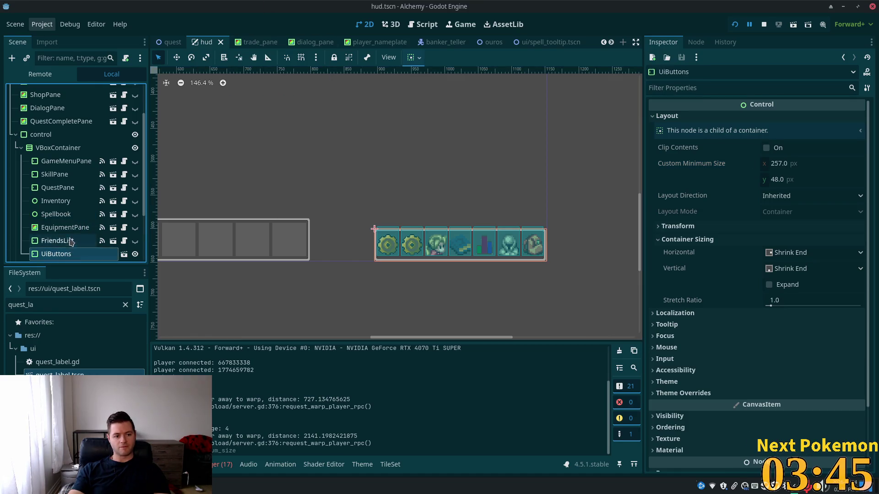
{"action": "scroll", "coordinate": [71, 228], "scroll_direction": "down", "scroll_amount": 3}
{"action": "scroll", "coordinate": [69, 201], "scroll_direction": "up", "scroll_amount": 4}
{"action": "left_click", "coordinate": [64, 211]}
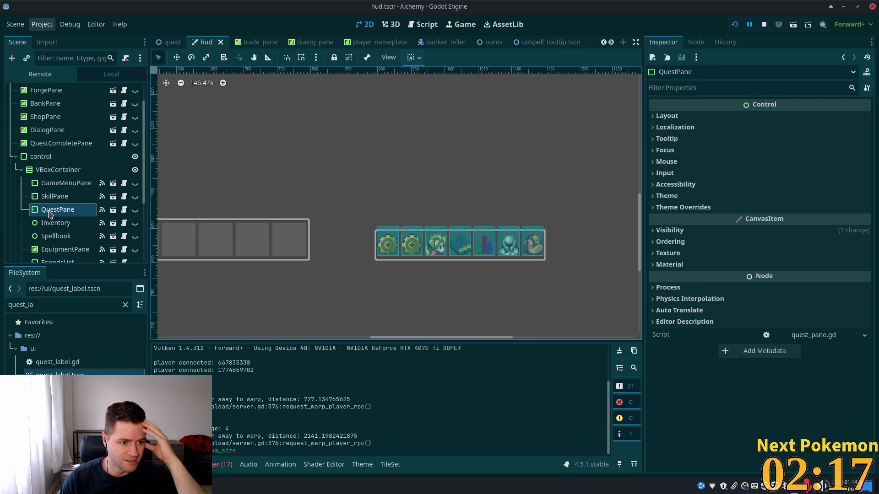
Open the SkillPane scene and view its root node's signal connections
{"action": "left_click", "coordinate": [64, 183]}
{"action": "left_click", "coordinate": [75, 199]}
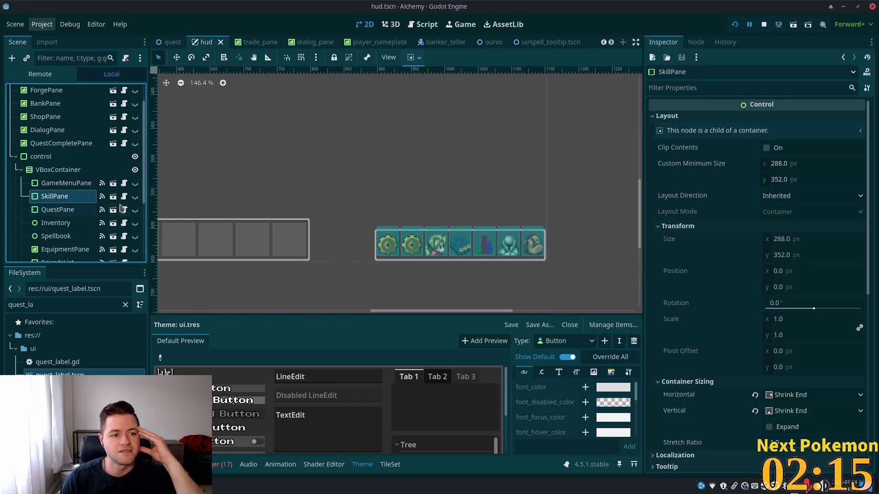
{"action": "left_click", "coordinate": [113, 197]}
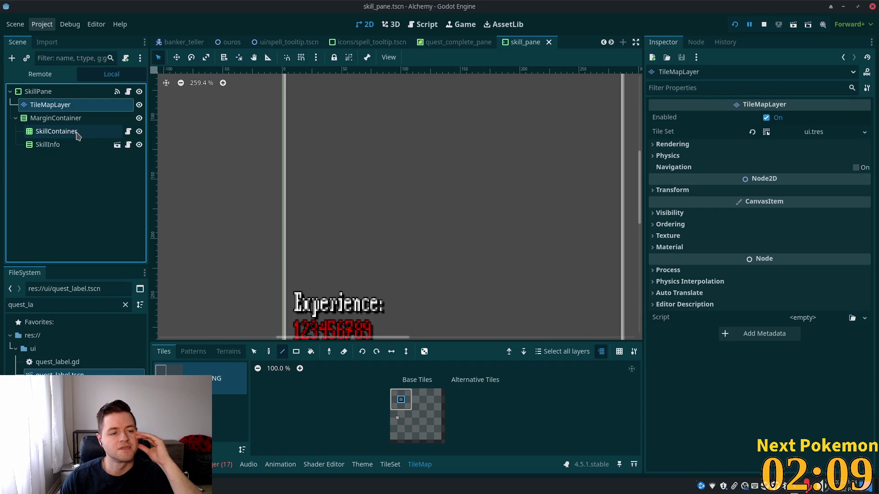
{"action": "left_click", "coordinate": [96, 96]}
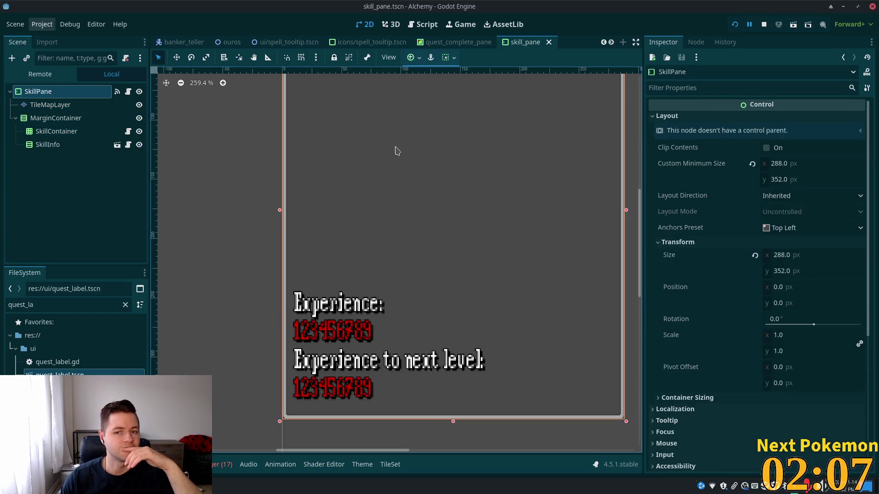
{"action": "left_click", "coordinate": [694, 43]}
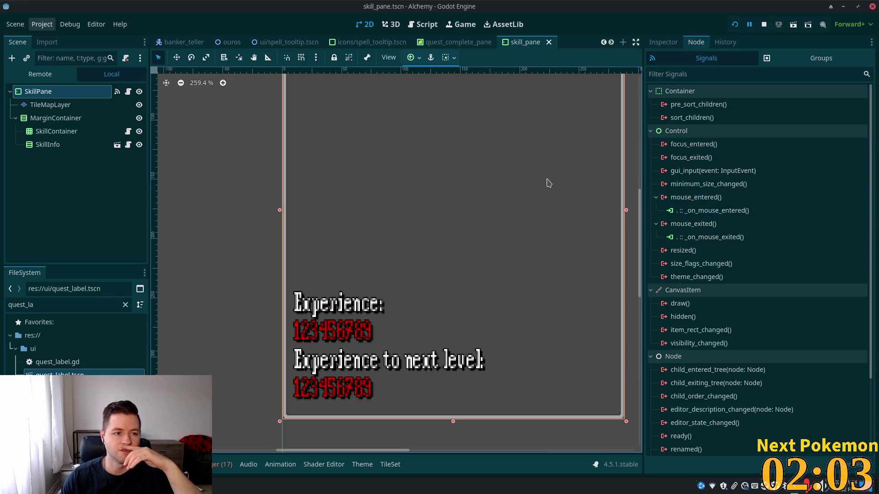
Check QuestCompletePane's mouse_entered() signal connections, then switch to the quest_pane scene
{"action": "mouse_move", "coordinate": [443, 49]}
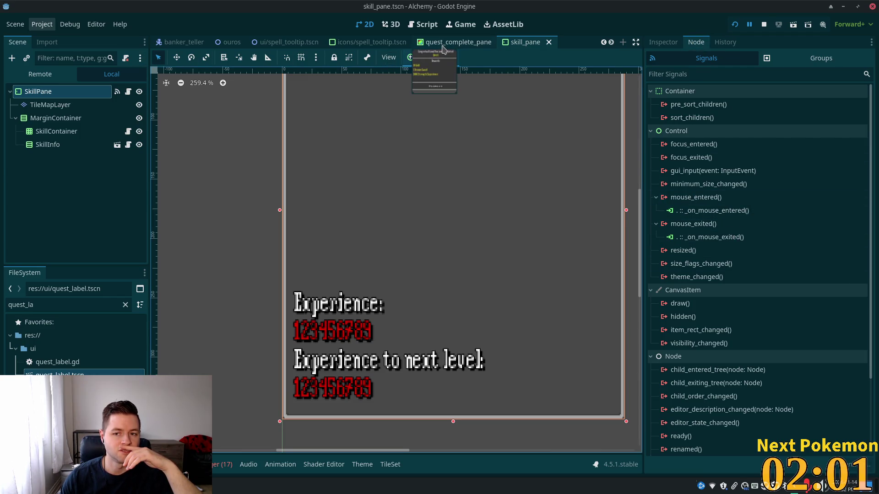
{"action": "left_click", "coordinate": [443, 47]}
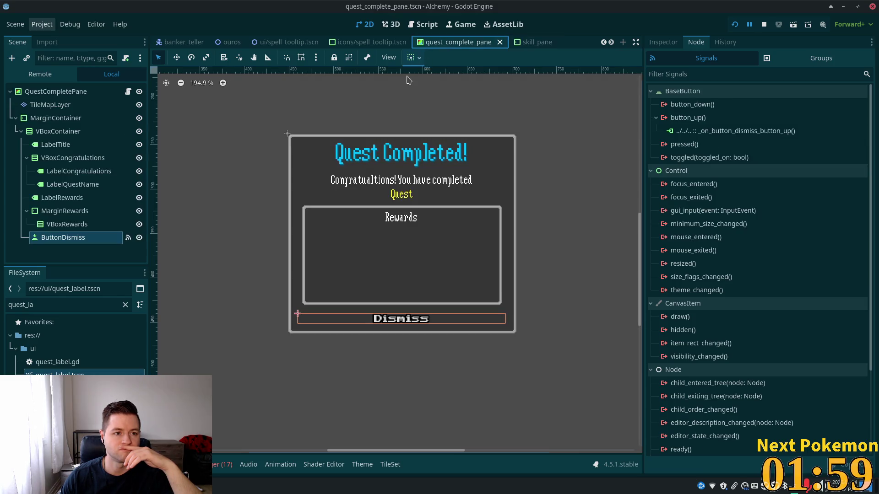
{"action": "left_click", "coordinate": [82, 92]}
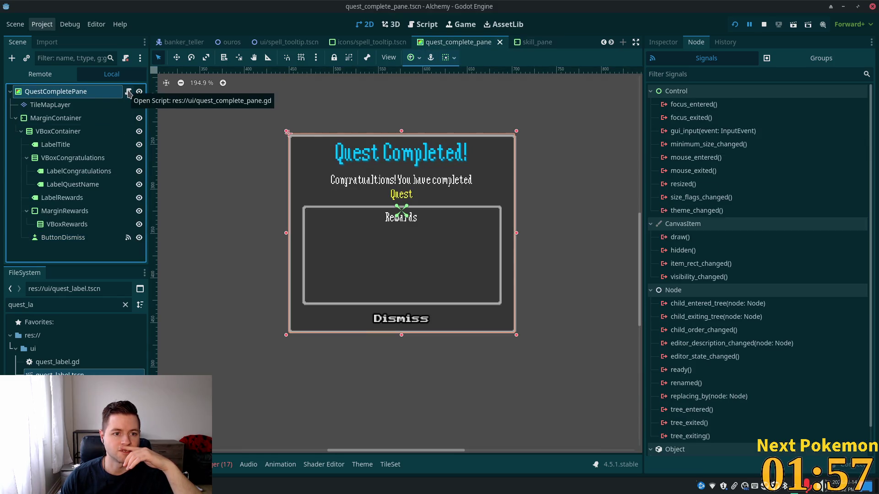
{"action": "left_click", "coordinate": [76, 96]}
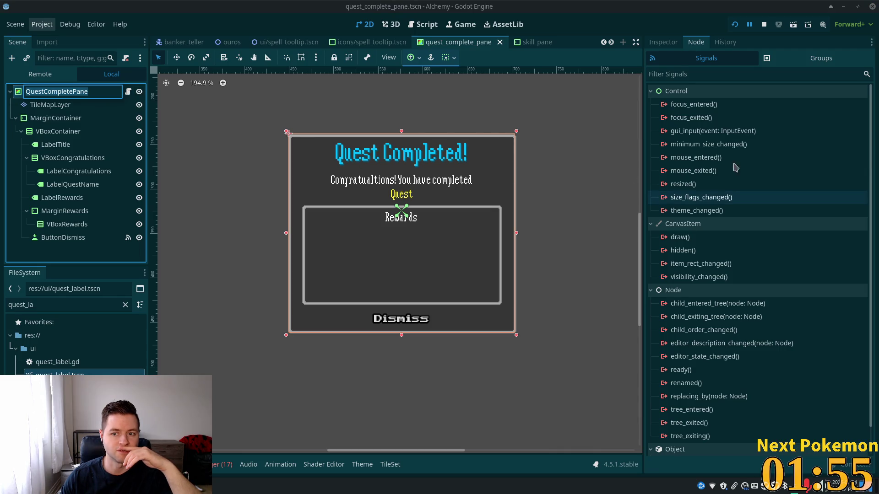
{"action": "left_click", "coordinate": [714, 160]}
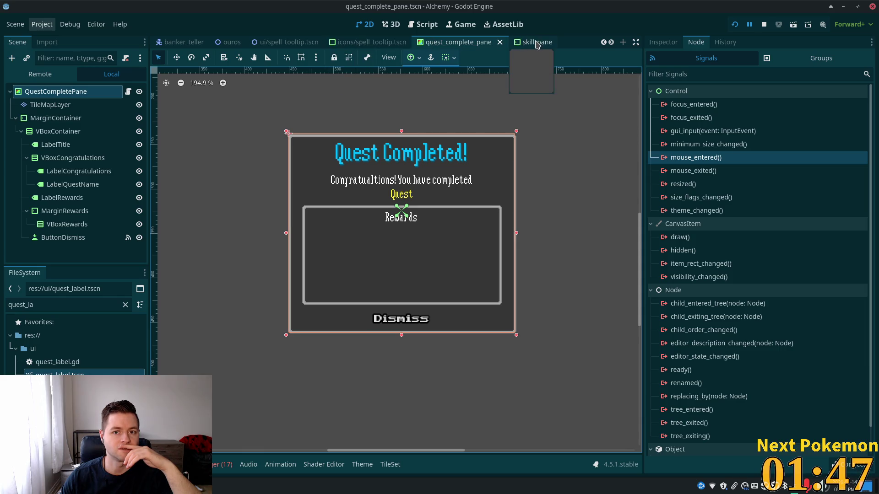
{"action": "scroll", "coordinate": [498, 42], "scroll_direction": "down", "scroll_amount": 5}
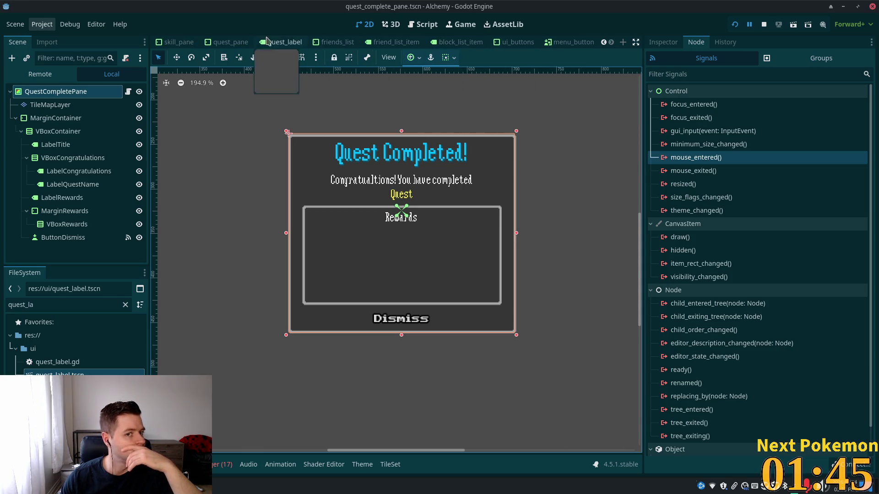
{"action": "left_click", "coordinate": [231, 42]}
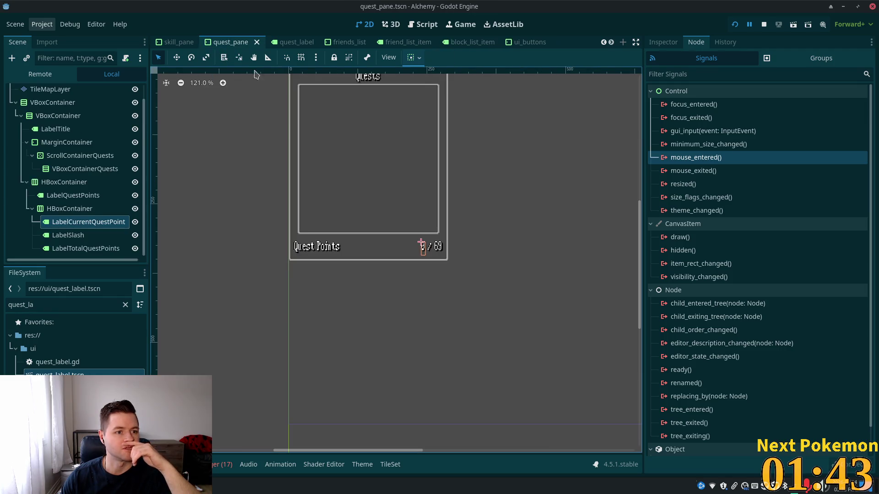
Select the QuestPane root and delete its mouse_entered→_on_mouse_entered and mouse_exited→_on_mouse_exited connections
{"action": "scroll", "coordinate": [74, 110], "scroll_direction": "up", "scroll_amount": 2}
{"action": "left_click", "coordinate": [67, 95]}
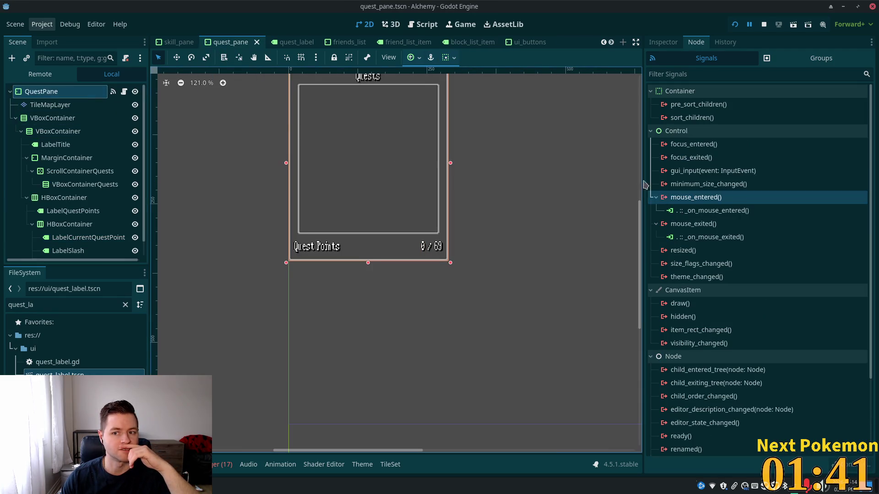
{"action": "double_click", "coordinate": [687, 212]}
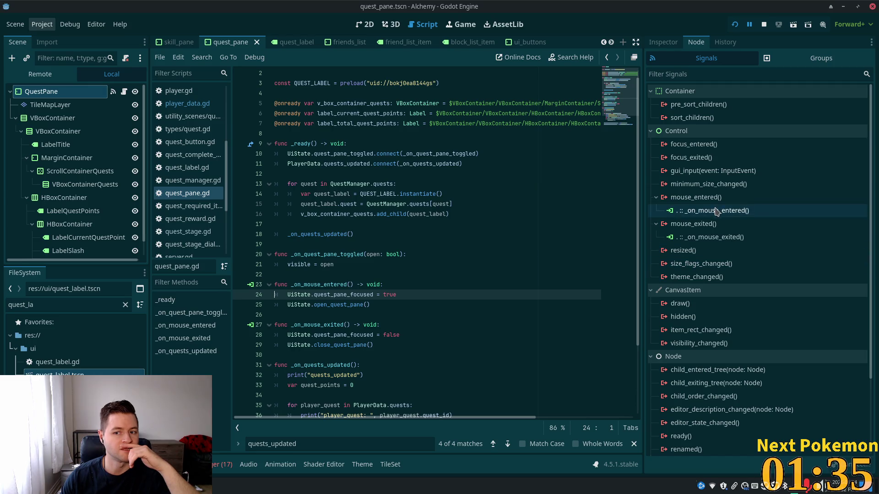
{"action": "left_click", "coordinate": [738, 212]}
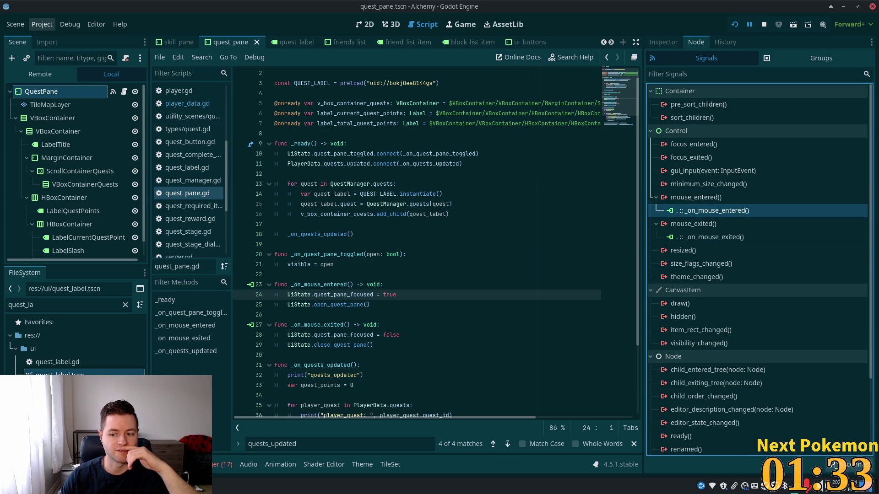
{"action": "key", "text": "Delete"}
{"action": "left_click", "coordinate": [691, 224]}
{"action": "key", "text": "Delete"}
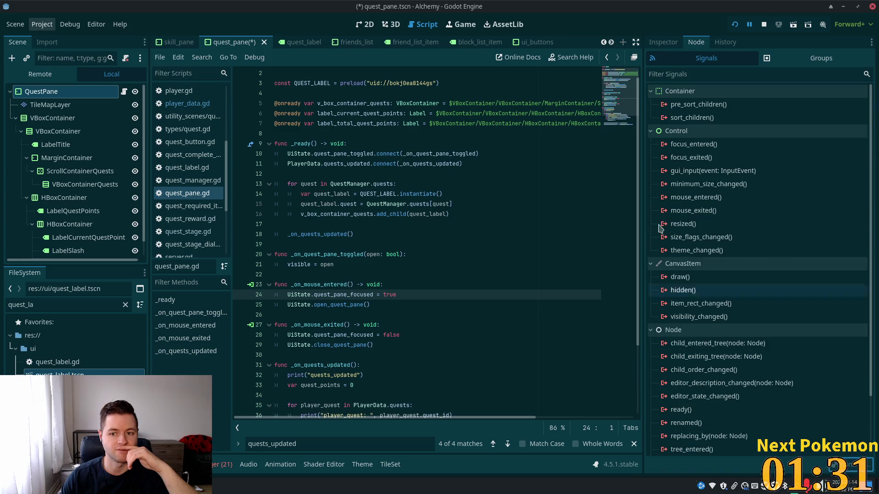
Reconnect mouse_entered to _on_mouse_entered and mouse_exited to _on_mouse_exited
{"action": "left_click", "coordinate": [690, 198]}
{"action": "left_click", "coordinate": [847, 464]}
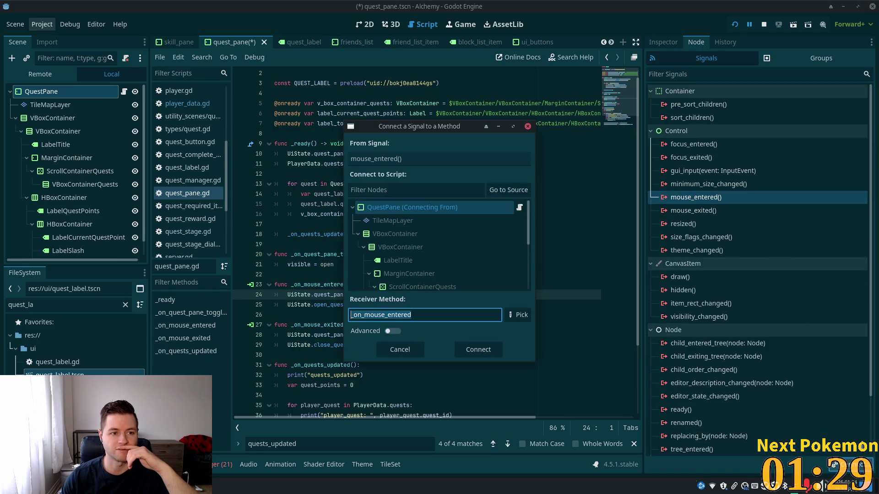
{"action": "left_click", "coordinate": [467, 350]}
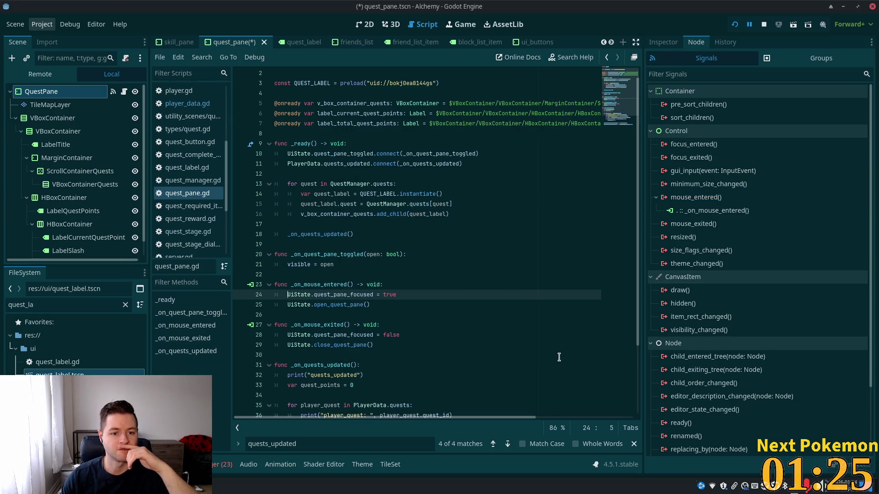
{"action": "left_click", "coordinate": [693, 224]}
{"action": "left_click", "coordinate": [847, 465]}
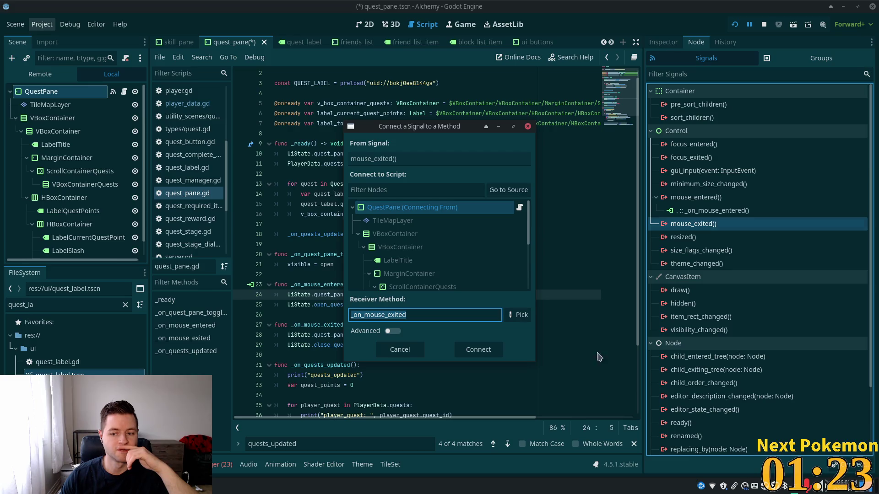
{"action": "left_click", "coordinate": [478, 350]}
Save the quest pane changes and relaunch the game
{"action": "left_click", "coordinate": [458, 295]}
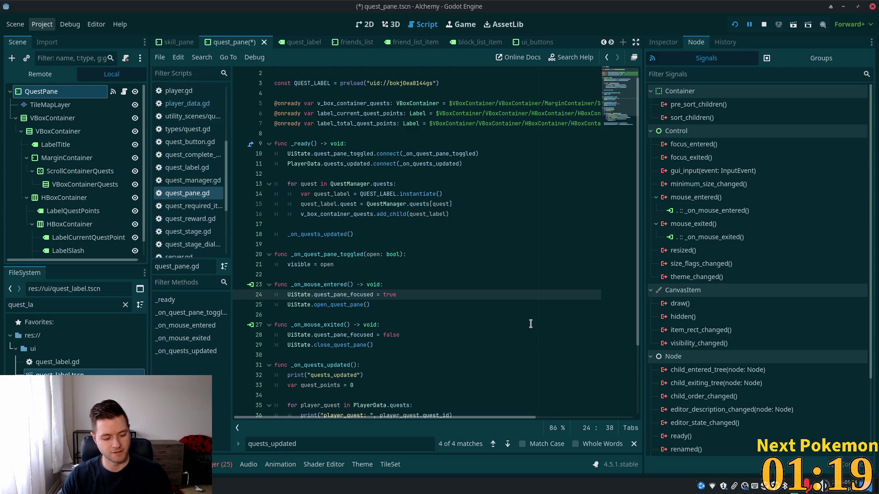
{"action": "key", "text": "ctrl+s"}
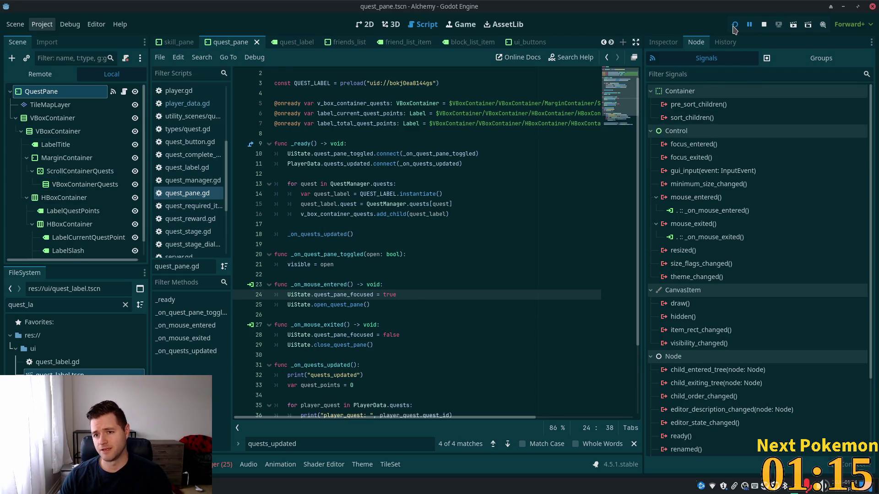
{"action": "left_click", "coordinate": [734, 27]}
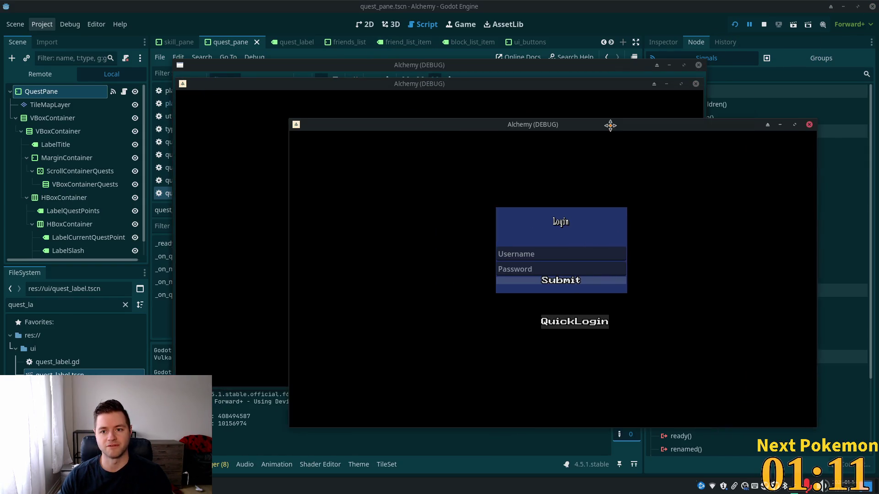
Move the game window aside and open the quests pane and character stats panel
{"action": "mouse_move", "coordinate": [512, 83]}
{"action": "left_mouse_down"}
{"action": "mouse_move", "coordinate": [366, 120]}
{"action": "mouse_move", "coordinate": [338, 153]}
{"action": "left_mouse_up"}
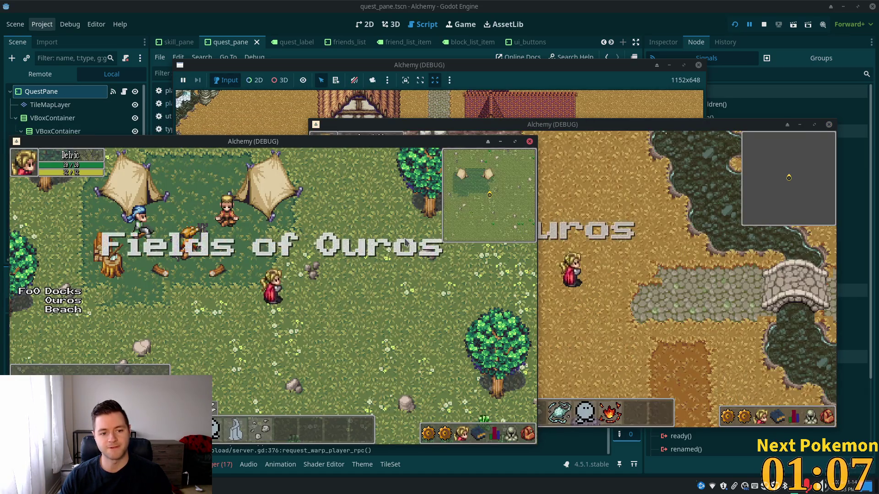
{"action": "left_click", "coordinate": [447, 439]}
{"action": "left_click", "coordinate": [446, 439]}
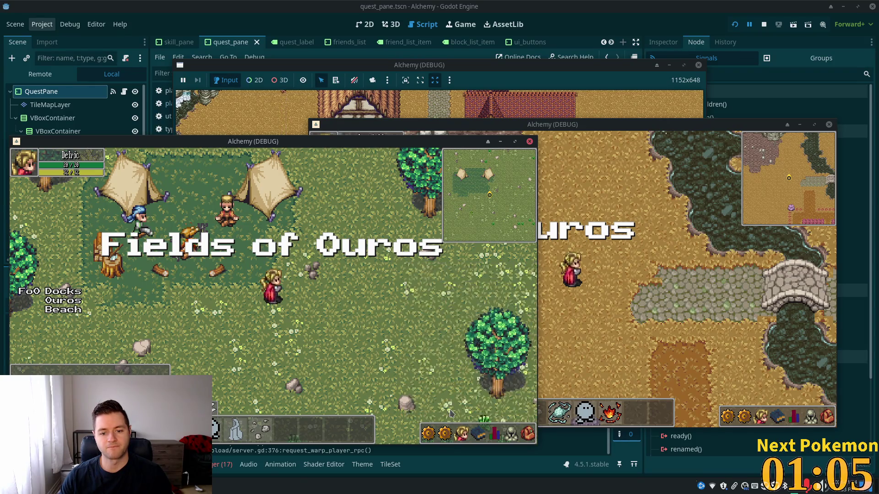
{"action": "left_click", "coordinate": [462, 433]}
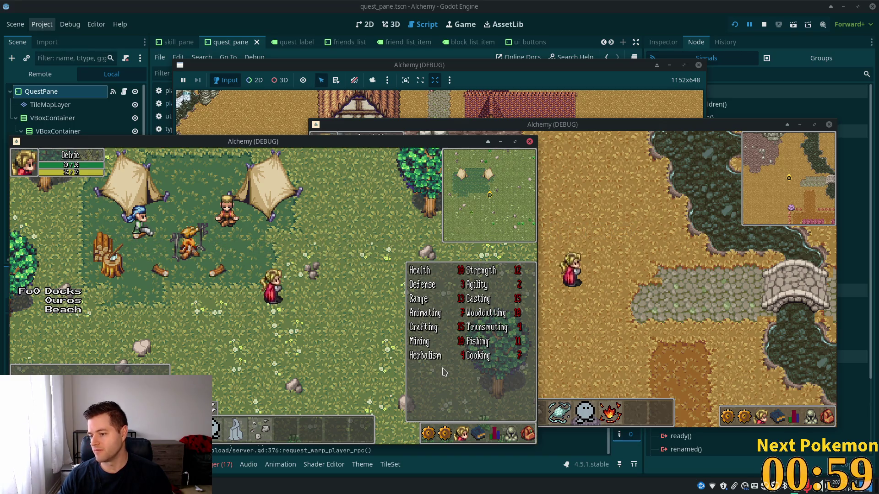
Close the character stats panel and bring the editor back with the debugger panel showing
{"action": "mouse_move", "coordinate": [461, 339]}
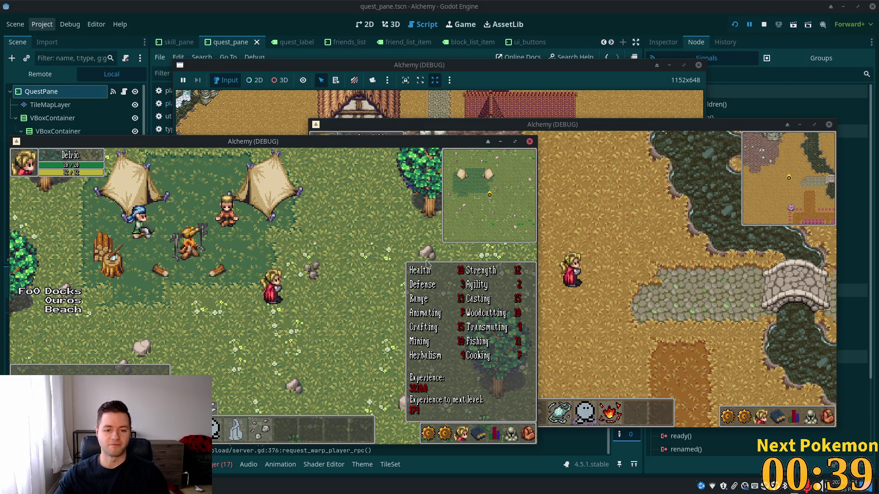
{"action": "left_click", "coordinate": [461, 339]}
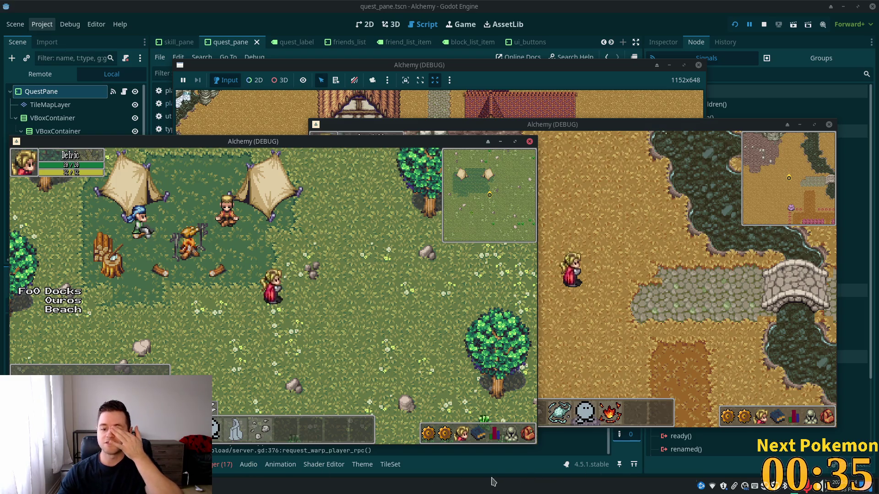
{"action": "left_click", "coordinate": [451, 449]}
{"action": "left_click", "coordinate": [222, 465]}
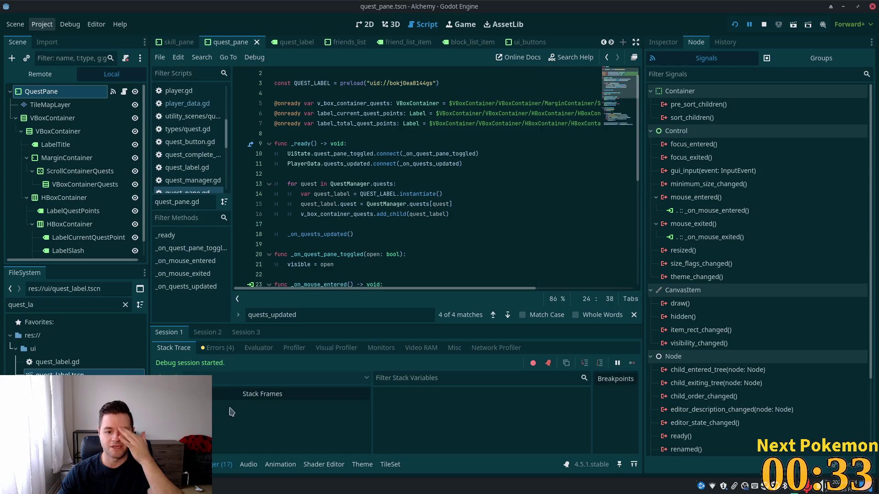
Check Session 2's errors in the Debugger, go back to Output, and switch to Cursor
{"action": "left_click", "coordinate": [208, 334]}
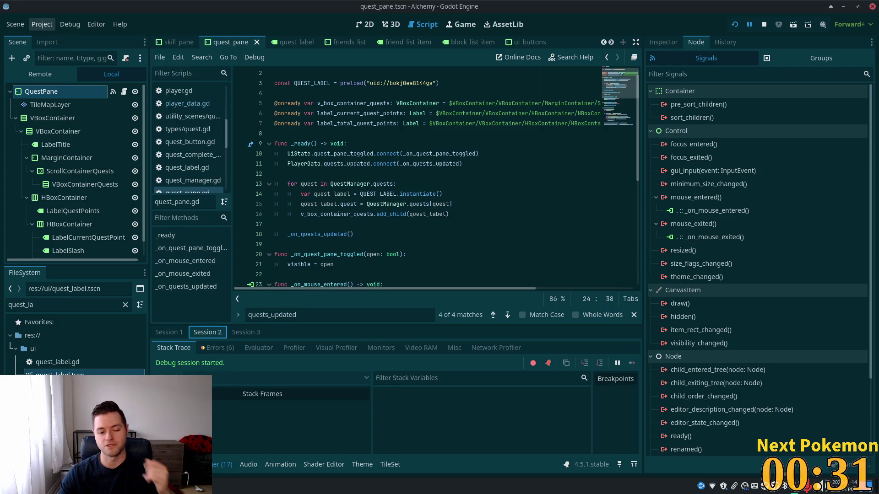
{"action": "left_click", "coordinate": [171, 465]}
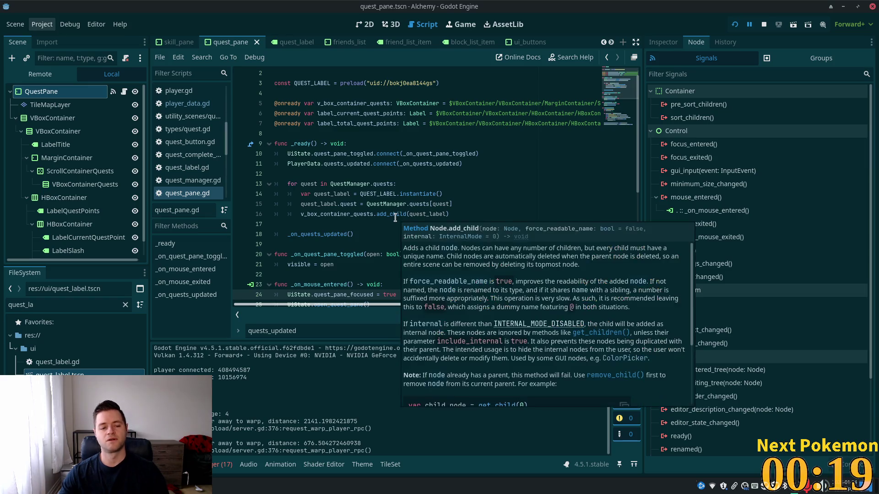
{"action": "key", "text": "alt+Tab"}
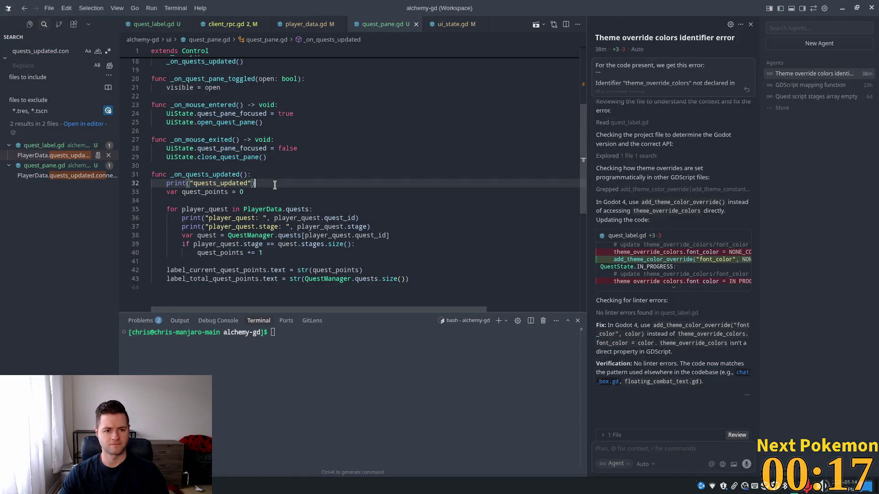
Delete the quests_updated print and the two player_quest print lines from _on_quests_updated
{"action": "triple_click", "coordinate": [267, 183]}
{"action": "key", "text": "BackSpace"}
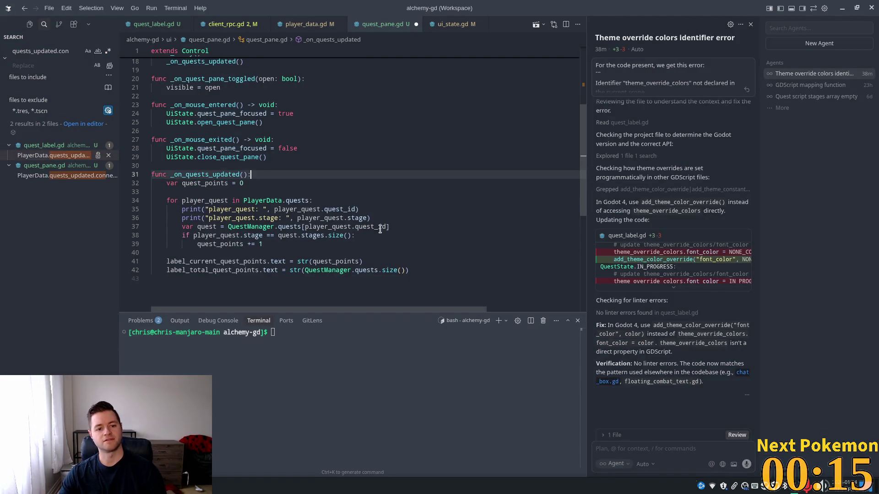
{"action": "left_click_drag", "start_coordinate": [382, 218], "coordinate": [154, 209]}
{"action": "key", "text": "BackSpace"}
{"action": "key", "text": "BackSpace"}
Save quest_pane.gd and switch back to Godot
{"action": "left_click", "coordinate": [280, 157]}
{"action": "key", "text": "ctrl+s"}
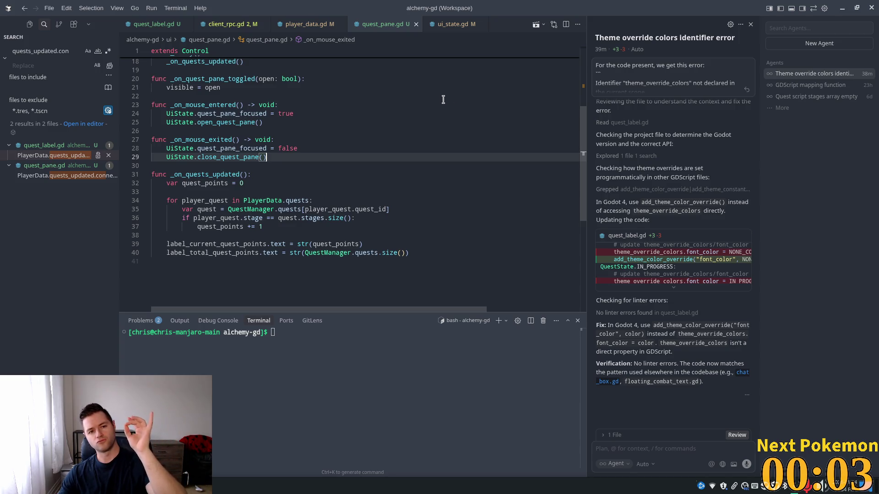
{"action": "key", "text": "alt+Tab"}
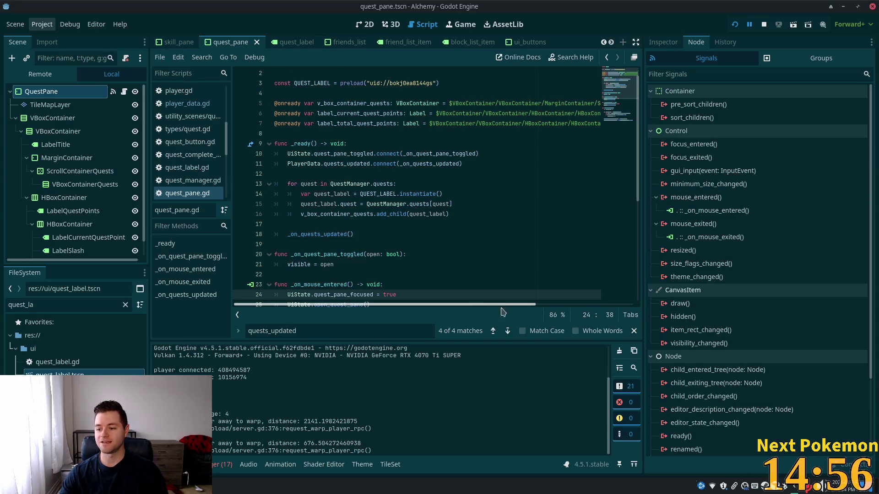
Bring up the Pokémon Community Game popup and open its Shop showing $51550 and the Ball items
{"action": "key", "text": "alt+Tab"}
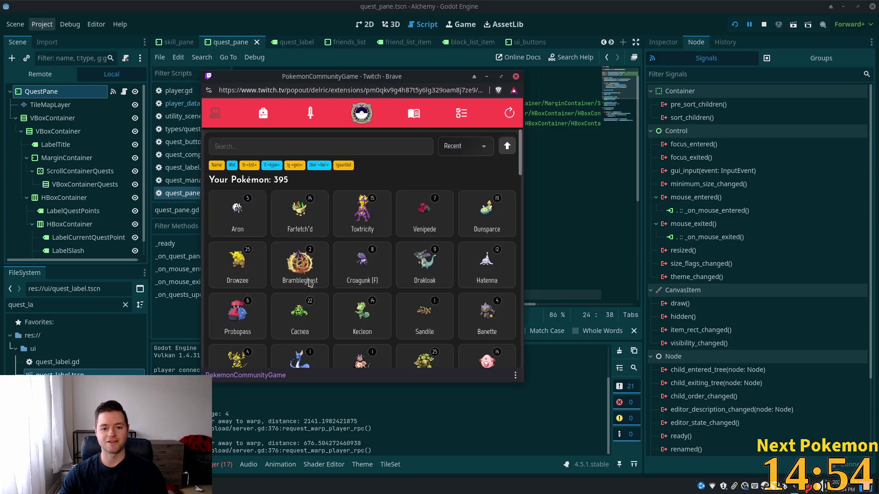
{"action": "left_click", "coordinate": [282, 151]}
{"action": "type", "text": "psy"}
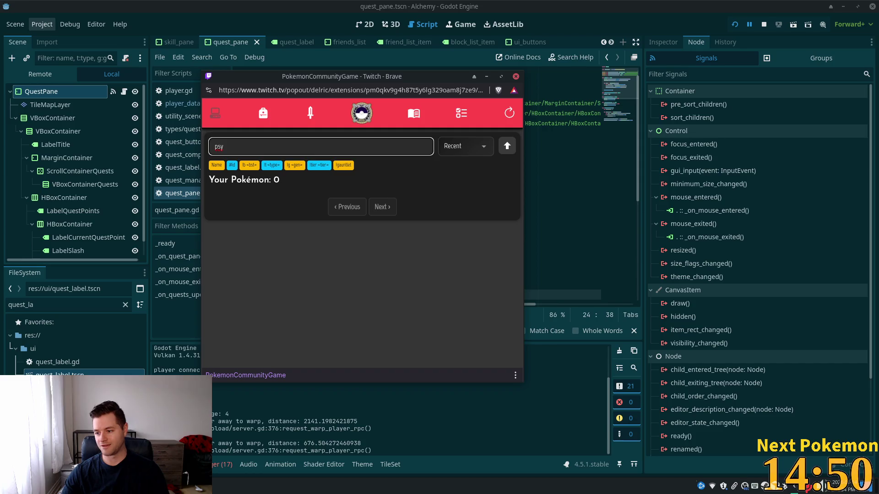
{"action": "left_click", "coordinate": [263, 113]}
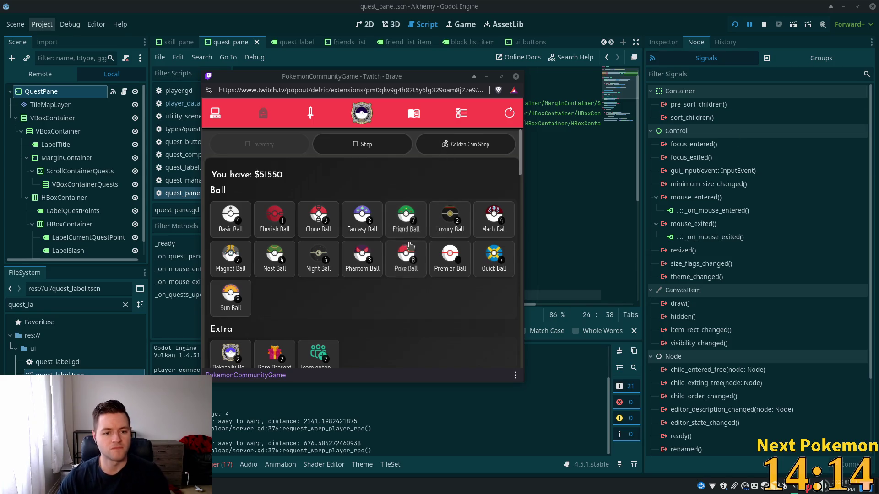
View and dismiss the Magnet Ball and Basic Ball details, then bring the Godot editor forward
{"action": "left_click", "coordinate": [231, 257]}
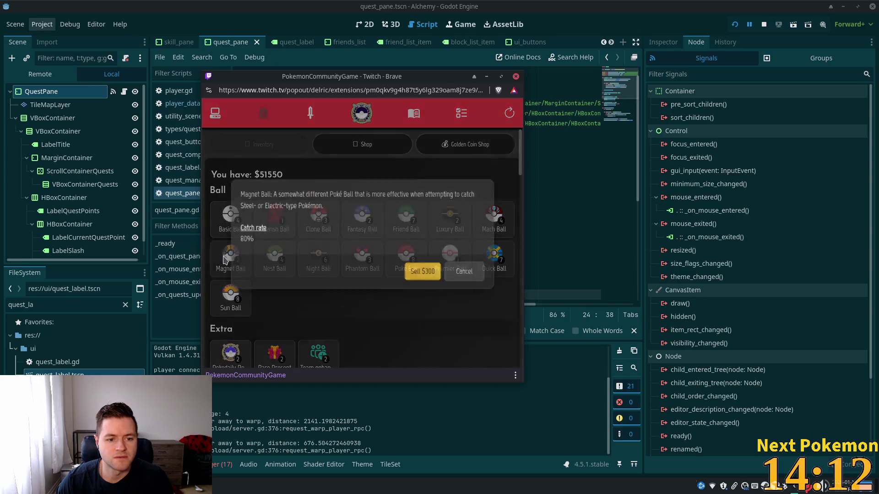
{"action": "left_click", "coordinate": [459, 272]}
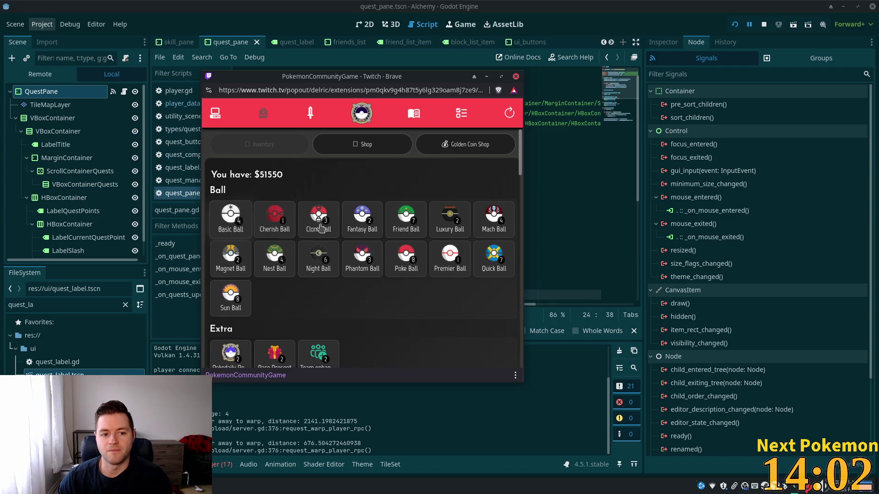
{"action": "left_click", "coordinate": [227, 222]}
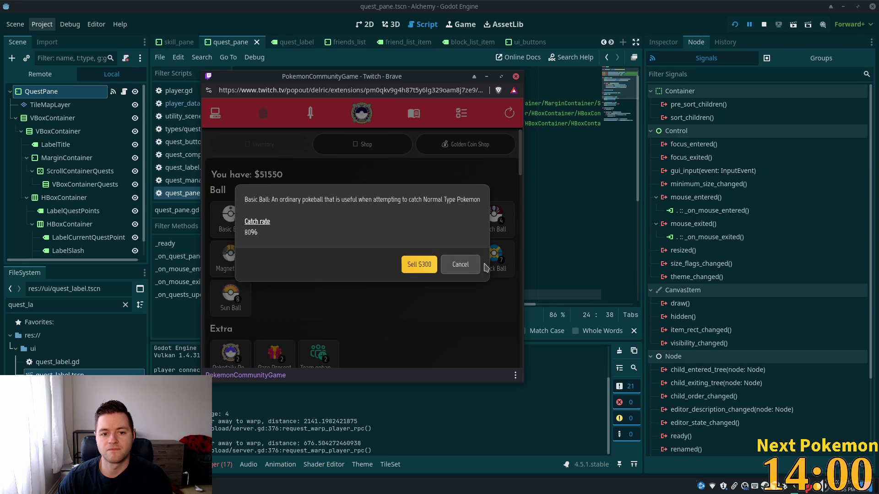
{"action": "left_click", "coordinate": [460, 264]}
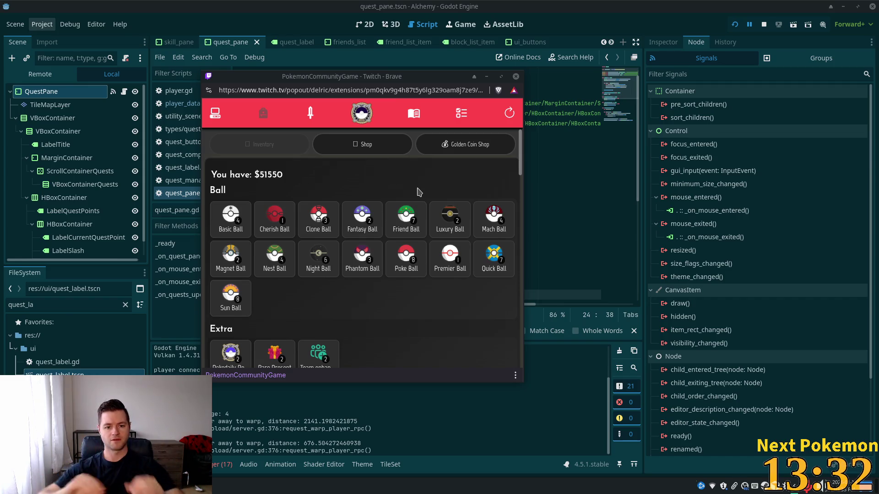
{"action": "left_click", "coordinate": [564, 18]}
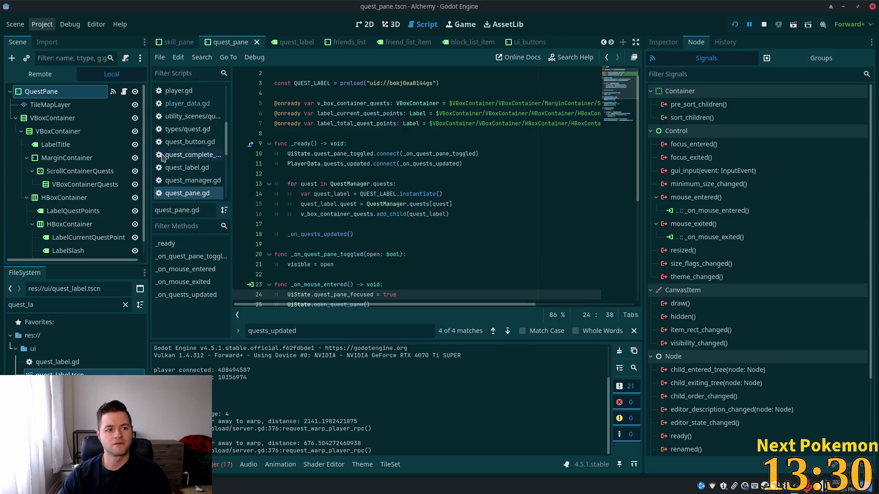
Switch to the 2D view of the quest pane and inspect both VBoxContainers' mouse settings
{"action": "left_click", "coordinate": [362, 26]}
{"action": "scroll", "coordinate": [468, 237], "scroll_direction": "down", "scroll_amount": 3}
{"action": "mouse_move", "coordinate": [489, 225]}
{"action": "left_mouse_down"}
{"action": "mouse_move", "coordinate": [585, 251]}
{"action": "mouse_move", "coordinate": [470, 241]}
{"action": "mouse_move", "coordinate": [624, 268]}
{"action": "mouse_move", "coordinate": [605, 269]}
{"action": "mouse_move", "coordinate": [560, 241]}
{"action": "left_mouse_up"}
{"action": "scroll", "coordinate": [463, 237], "scroll_direction": "up", "scroll_amount": 5}
{"action": "scroll", "coordinate": [605, 269], "scroll_direction": "down", "scroll_amount": 1}
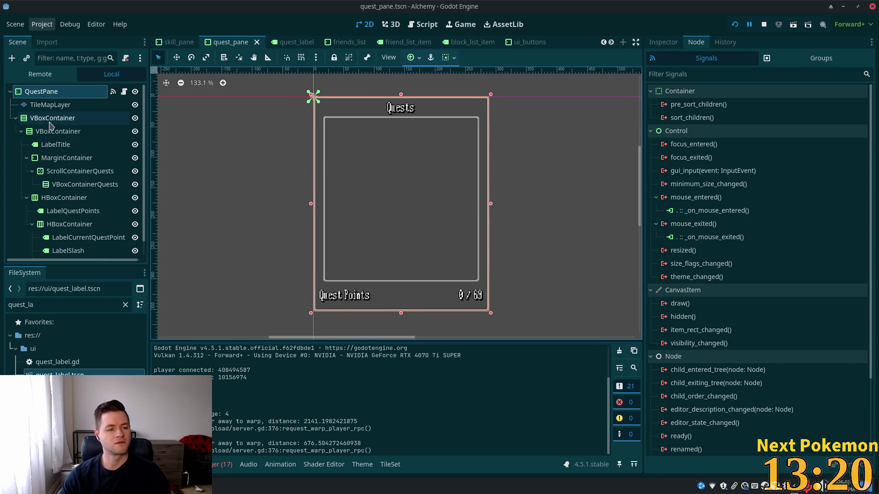
{"action": "left_click", "coordinate": [73, 120]}
{"action": "left_click", "coordinate": [662, 43]}
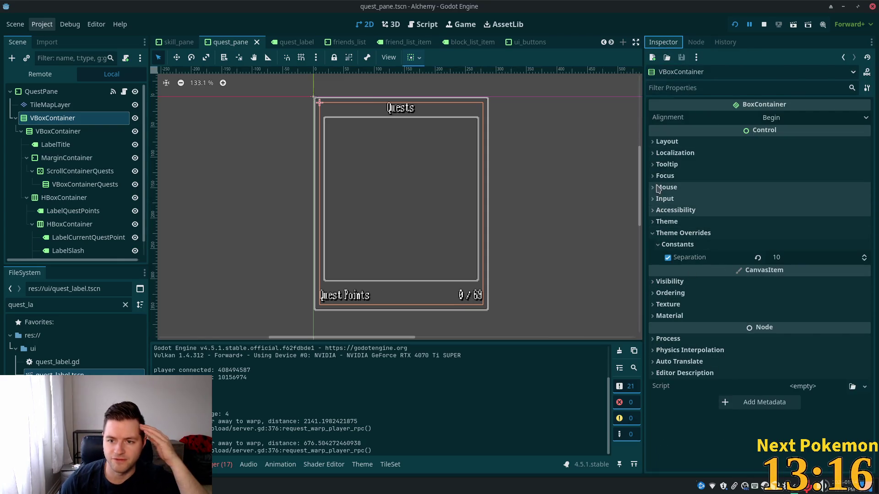
{"action": "left_click", "coordinate": [709, 188]}
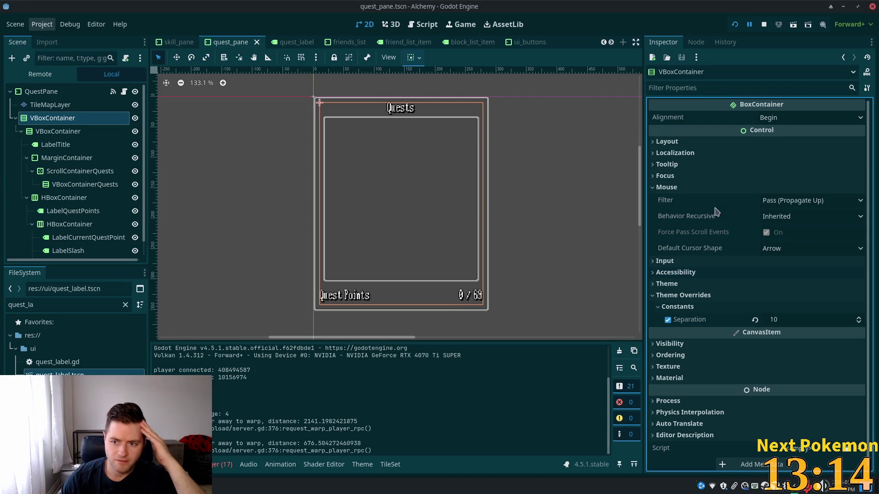
{"action": "left_click", "coordinate": [64, 131]}
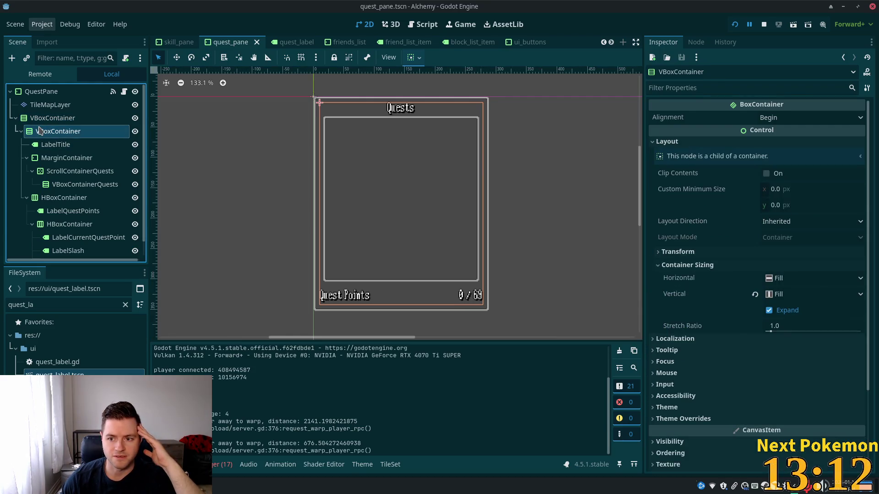
{"action": "left_click", "coordinate": [730, 373]}
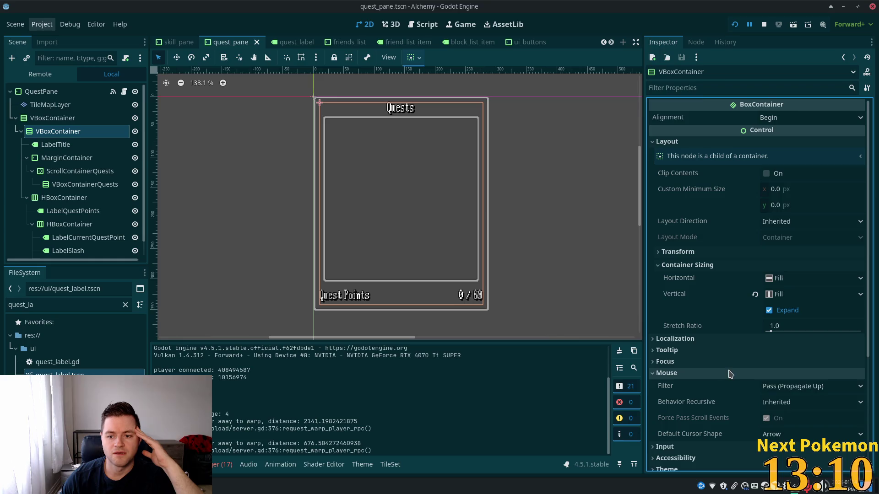
Set LabelTitle's mouse filter to Pass (Propagate Up) and save the scene
{"action": "left_click", "coordinate": [64, 145]}
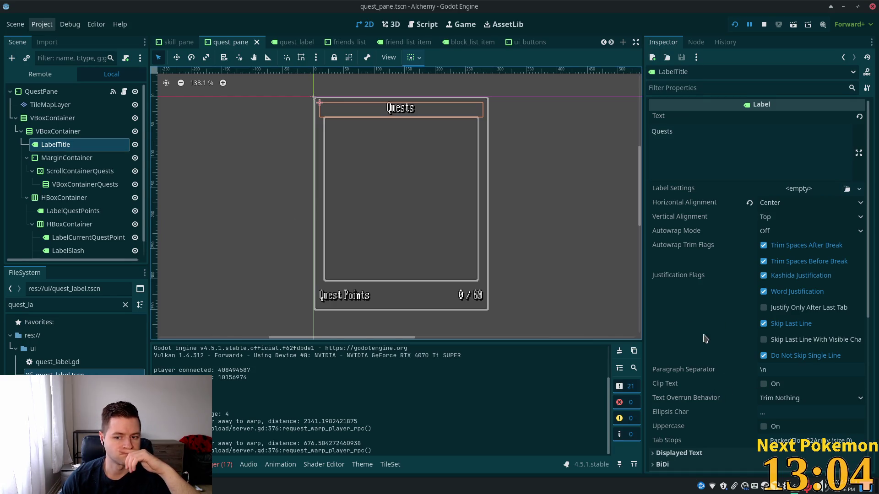
{"action": "scroll", "coordinate": [731, 386], "scroll_direction": "down", "scroll_amount": 3}
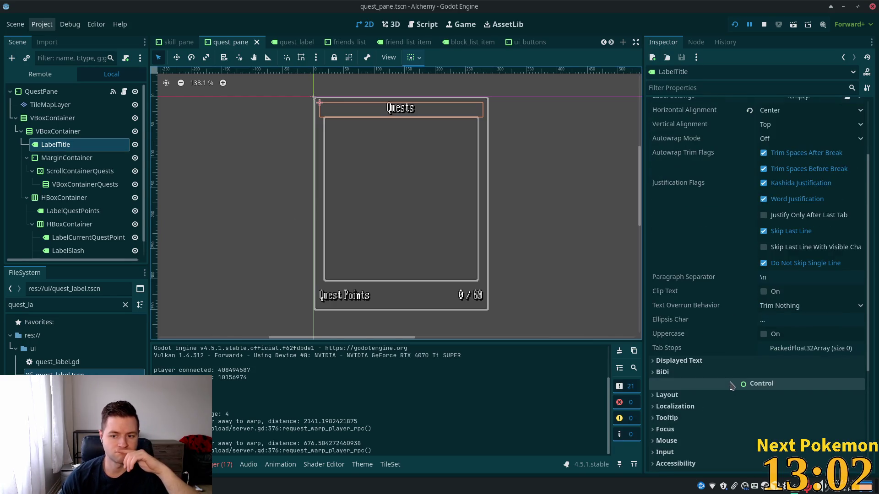
{"action": "left_click", "coordinate": [689, 441]}
{"action": "scroll", "coordinate": [705, 407], "scroll_direction": "down", "scroll_amount": 3}
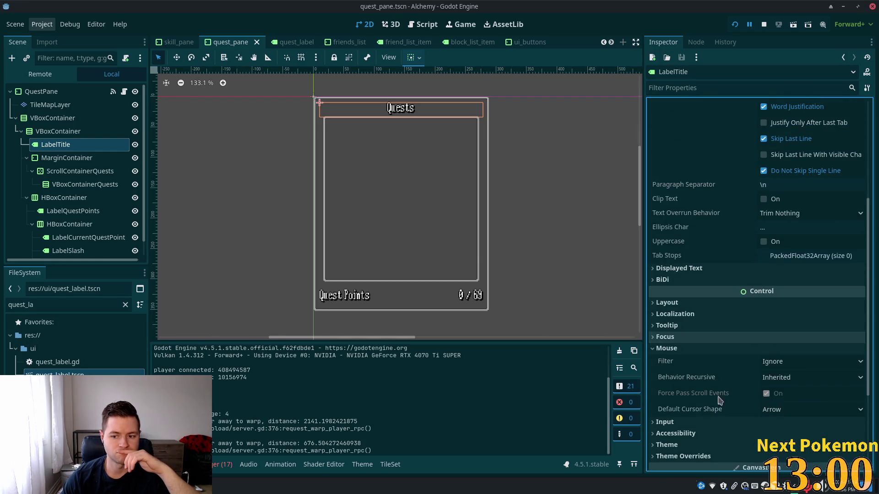
{"action": "left_click", "coordinate": [774, 364]}
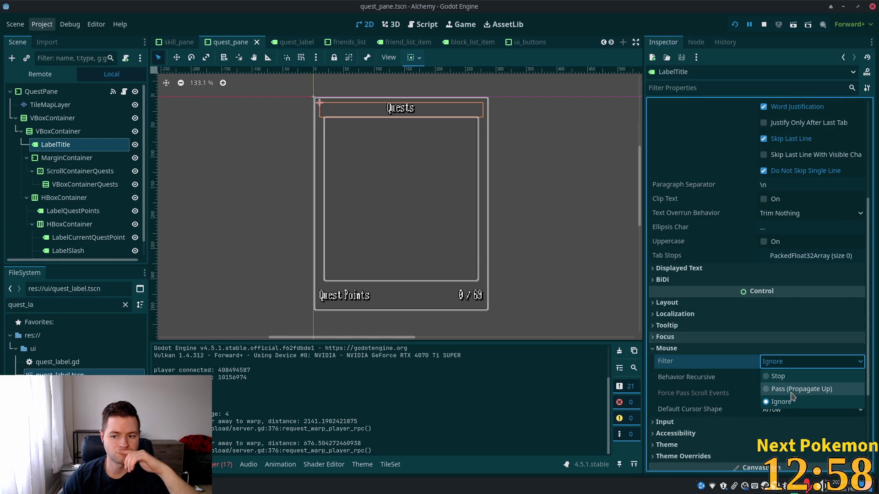
{"action": "left_click", "coordinate": [794, 388]}
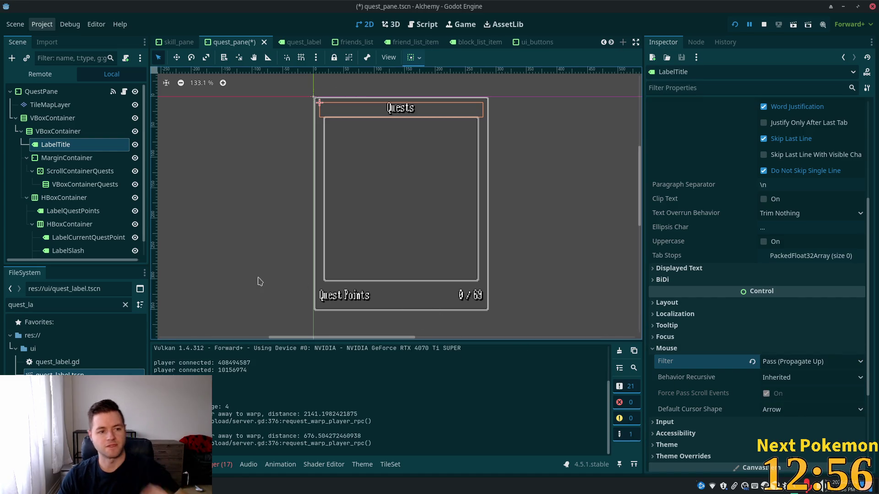
{"action": "key", "text": "ctrl+s"}
Set the three quest-point labels' mouse filter to Pass (Propagate Up) together
{"action": "scroll", "coordinate": [54, 177], "scroll_direction": "down", "scroll_amount": 1}
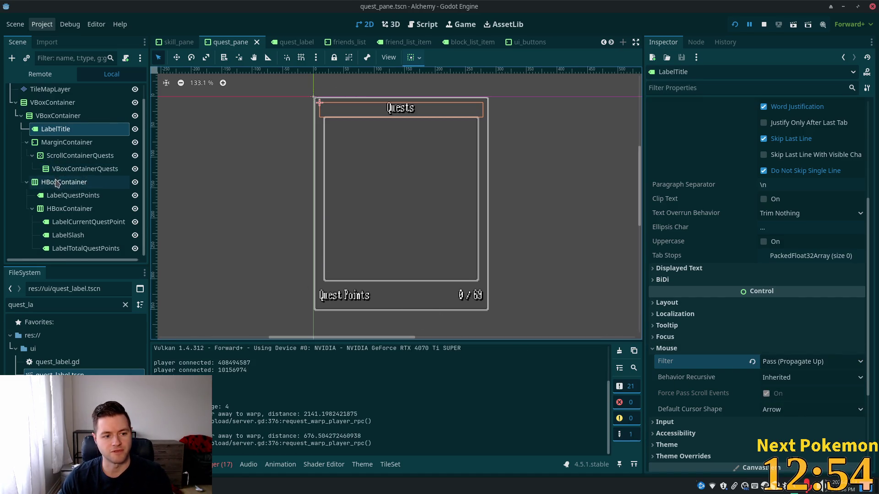
{"action": "left_click", "coordinate": [54, 210]}
{"action": "left_click", "coordinate": [667, 373]}
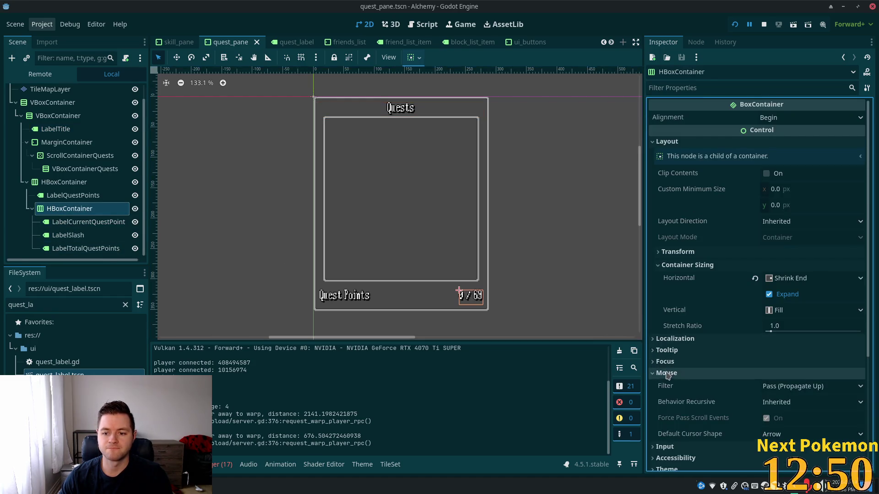
{"action": "left_click", "coordinate": [69, 222]}
{"action": "left_click", "coordinate": [64, 250], "text": "shift"}
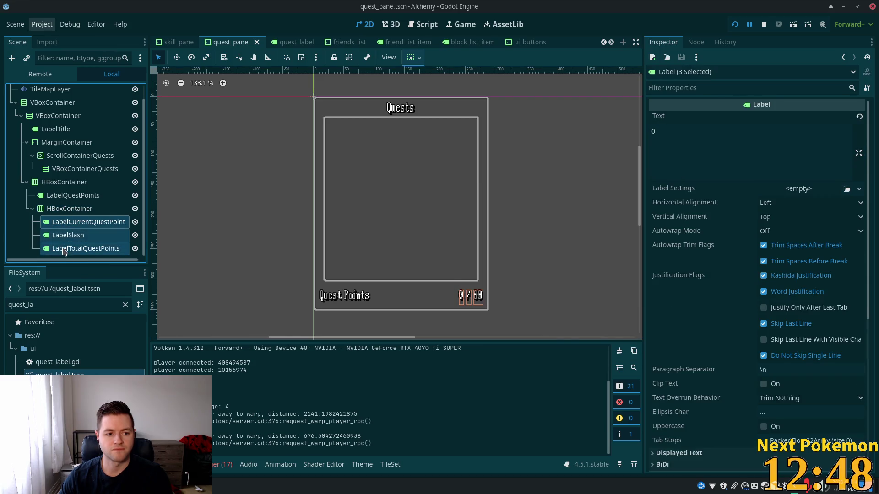
{"action": "scroll", "coordinate": [727, 380], "scroll_direction": "down", "scroll_amount": 5}
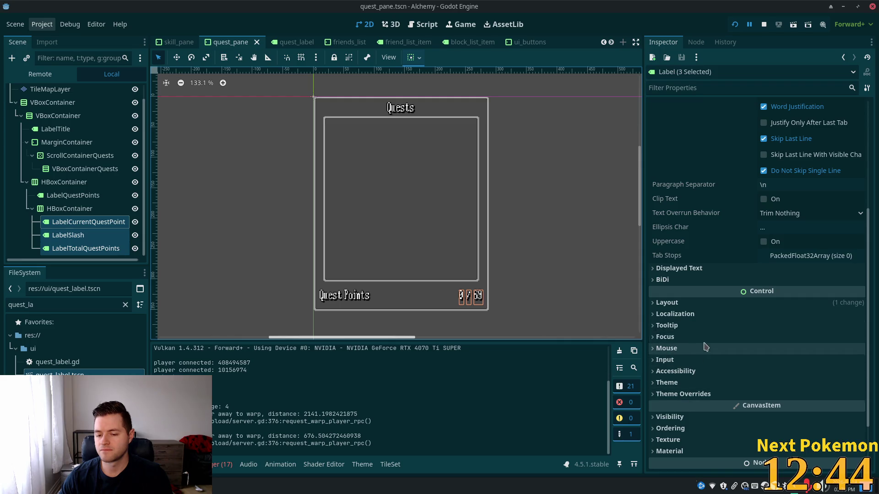
{"action": "left_click", "coordinate": [687, 349]}
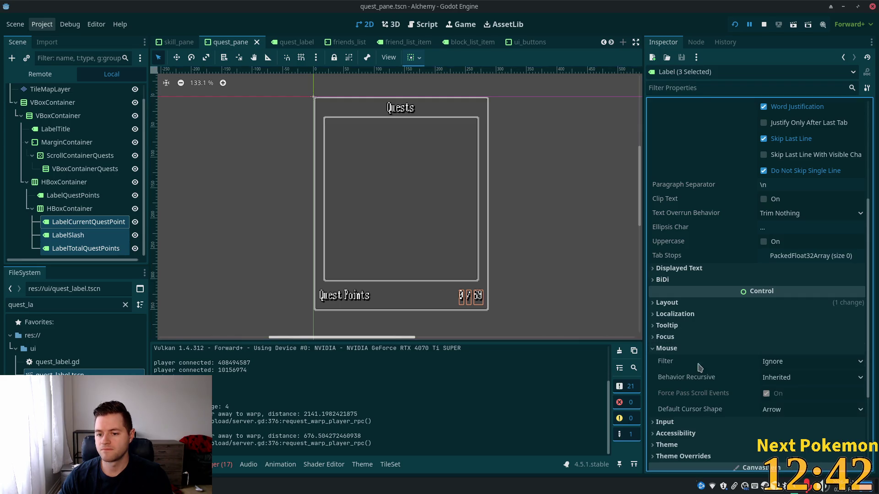
{"action": "left_click", "coordinate": [778, 361]}
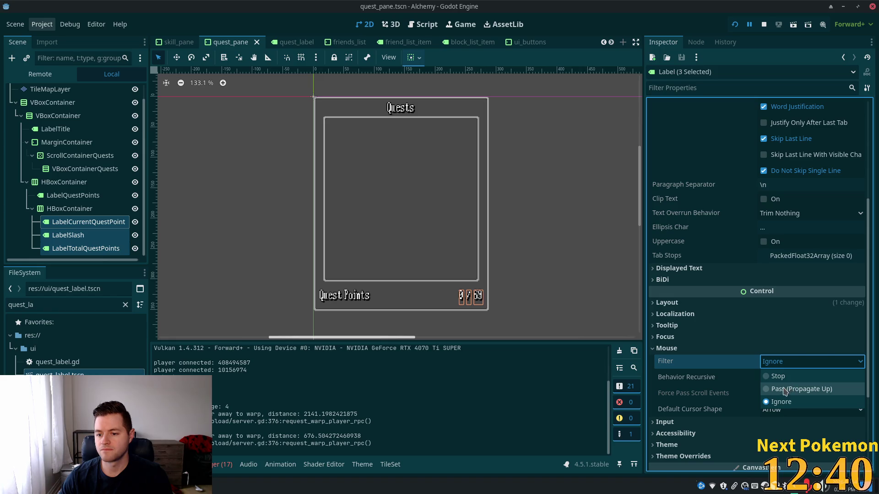
{"action": "left_click", "coordinate": [786, 391]}
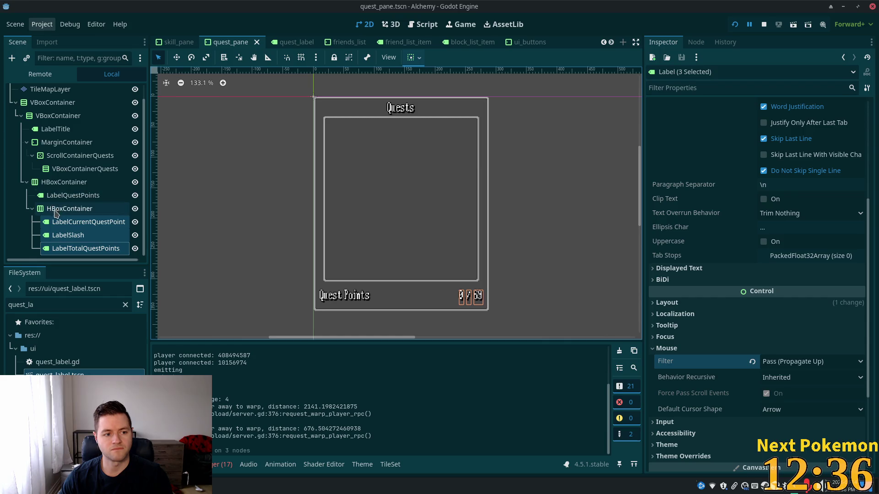
Set LabelQuestPoints' mouse filter to Pass (Propagate Up)
{"action": "left_click", "coordinate": [49, 208]}
{"action": "left_click", "coordinate": [73, 196]}
{"action": "scroll", "coordinate": [680, 362], "scroll_direction": "down", "scroll_amount": 5}
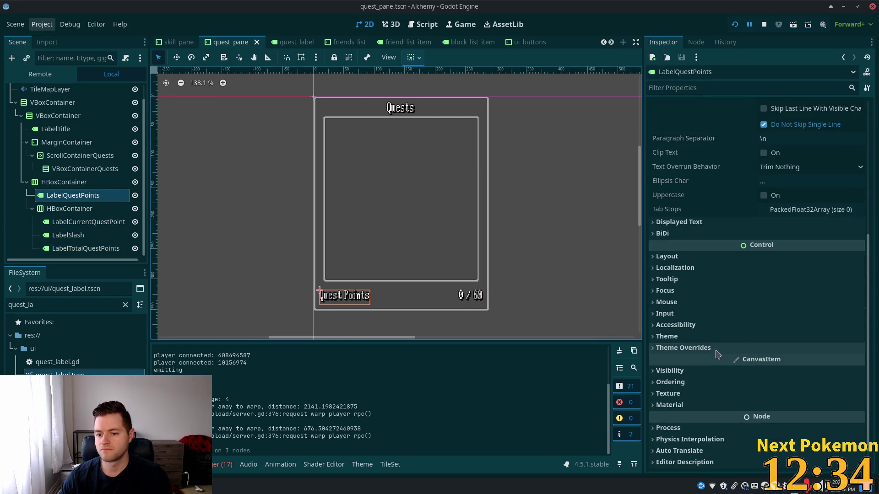
{"action": "left_click", "coordinate": [679, 303]}
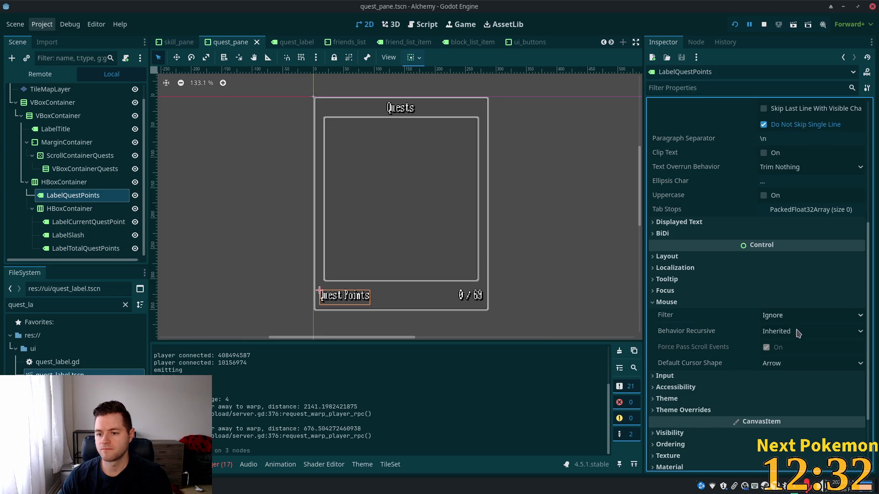
{"action": "left_click", "coordinate": [795, 315]}
{"action": "left_click", "coordinate": [790, 342]}
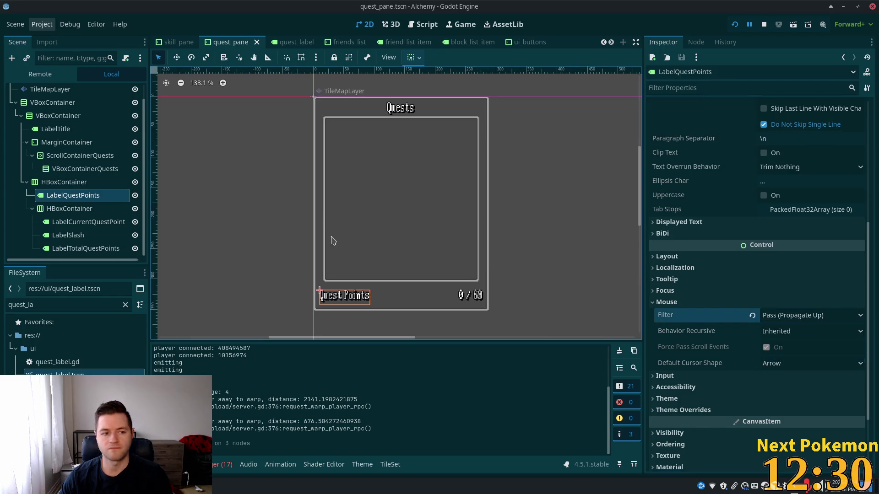
Check the mouse filters of VBoxContainerQuests, ScrollContainerQuests and the MarginContainer
{"action": "left_click", "coordinate": [54, 183]}
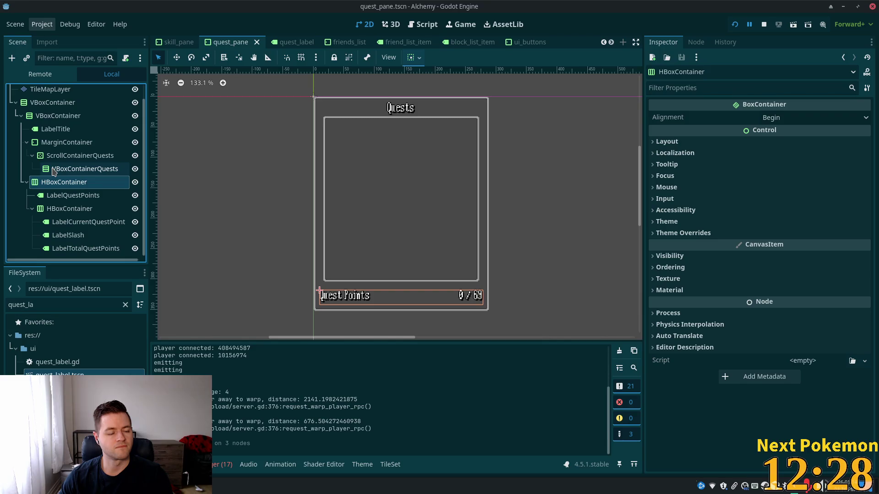
{"action": "left_click", "coordinate": [54, 169]}
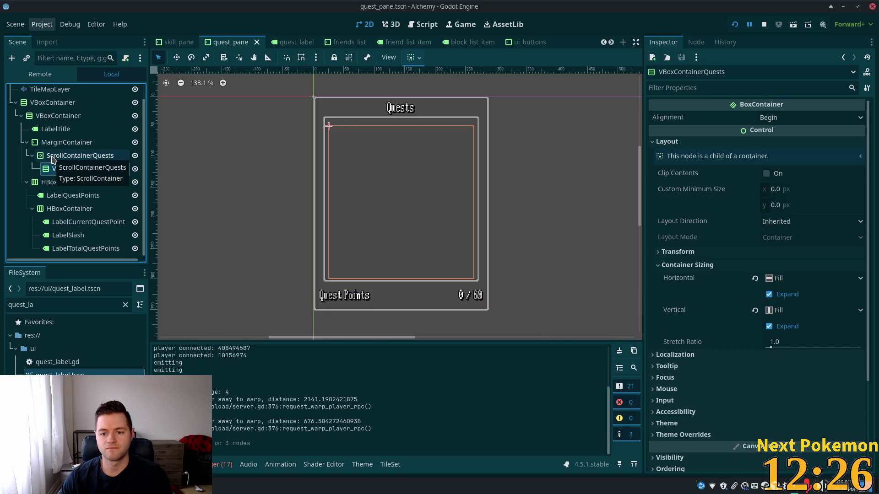
{"action": "left_click", "coordinate": [666, 389]}
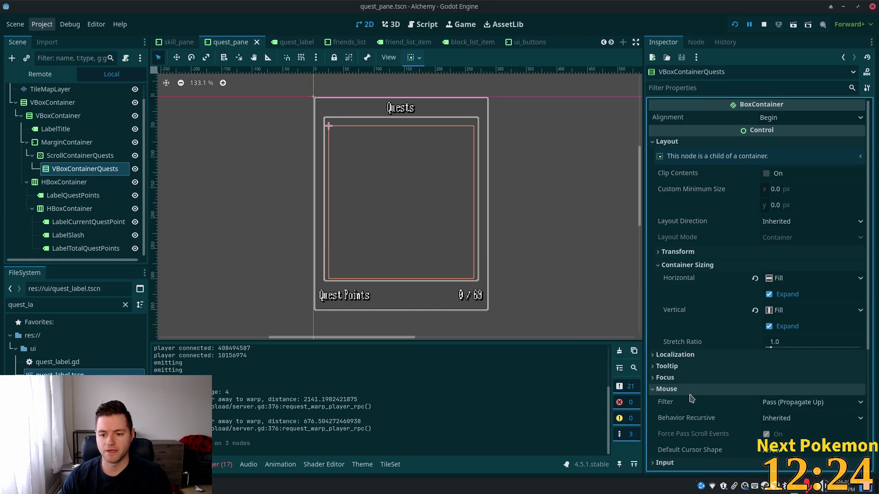
{"action": "left_click", "coordinate": [22, 156]}
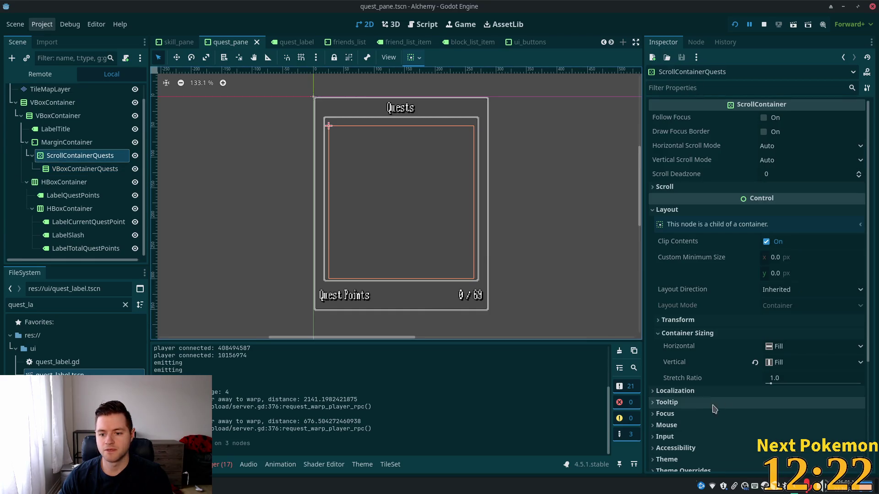
{"action": "key", "text": "Up"}
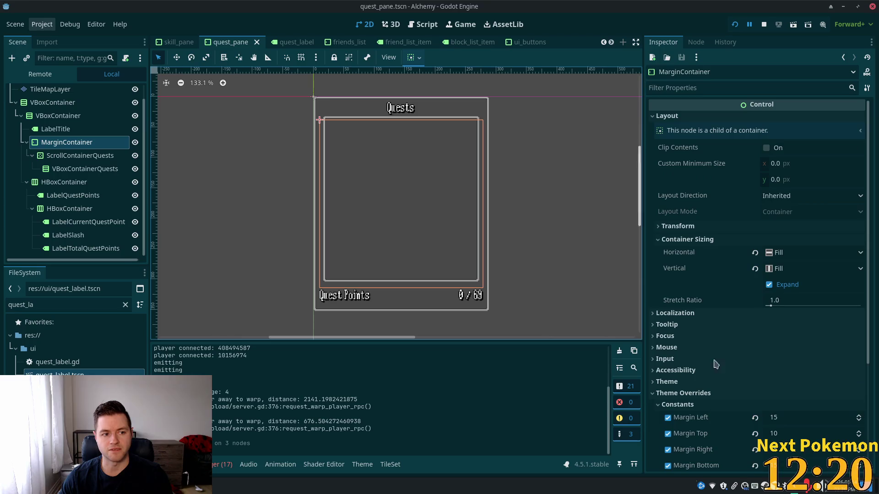
{"action": "scroll", "coordinate": [723, 368], "scroll_direction": "down", "scroll_amount": 3}
{"action": "scroll", "coordinate": [723, 368], "scroll_direction": "up", "scroll_amount": 2}
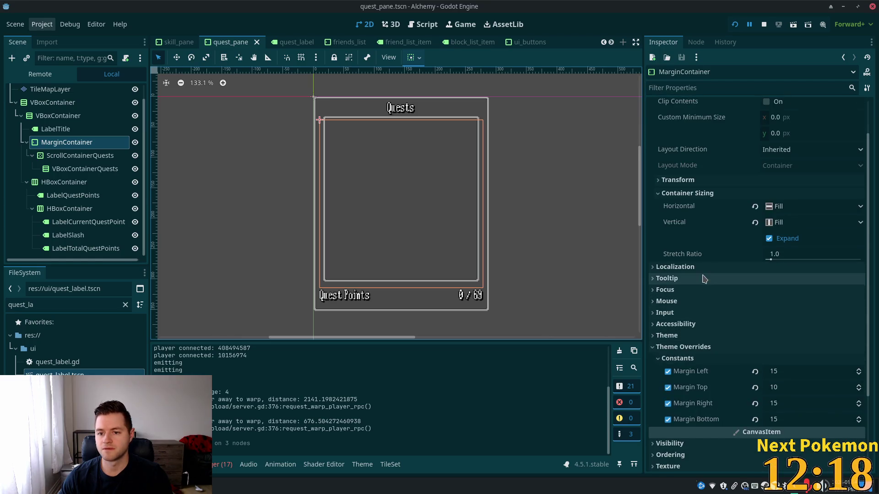
{"action": "left_click", "coordinate": [696, 301]}
Recheck LabelTitle and both VBoxContainers, then select the TileMapLayer and the QuestPane root
{"action": "left_click", "coordinate": [53, 130]}
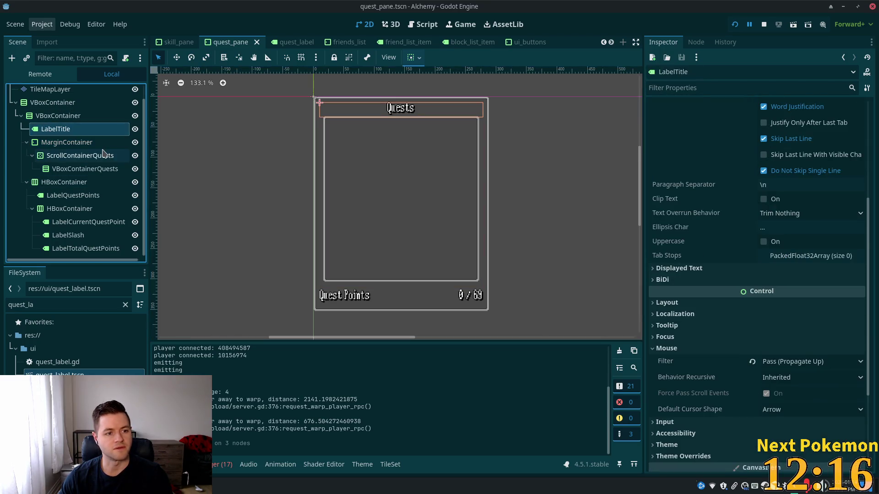
{"action": "left_click", "coordinate": [54, 116]}
{"action": "left_click", "coordinate": [48, 102]}
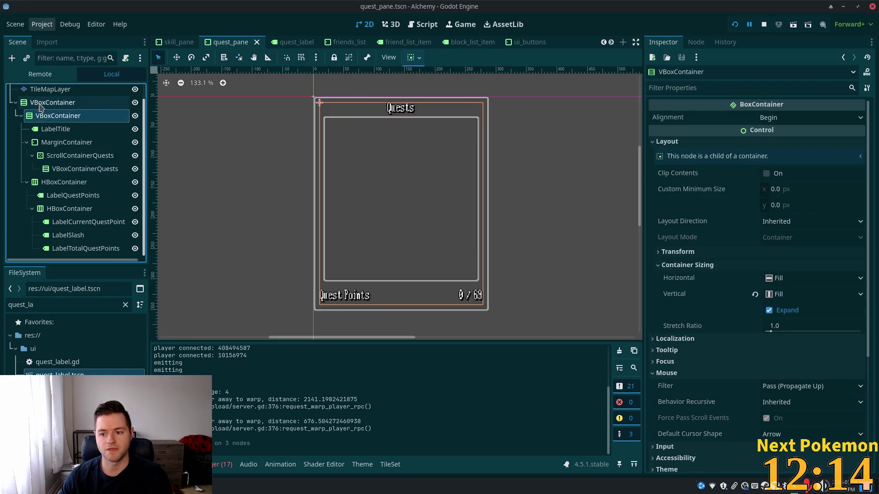
{"action": "scroll", "coordinate": [36, 91], "scroll_direction": "up", "scroll_amount": 1}
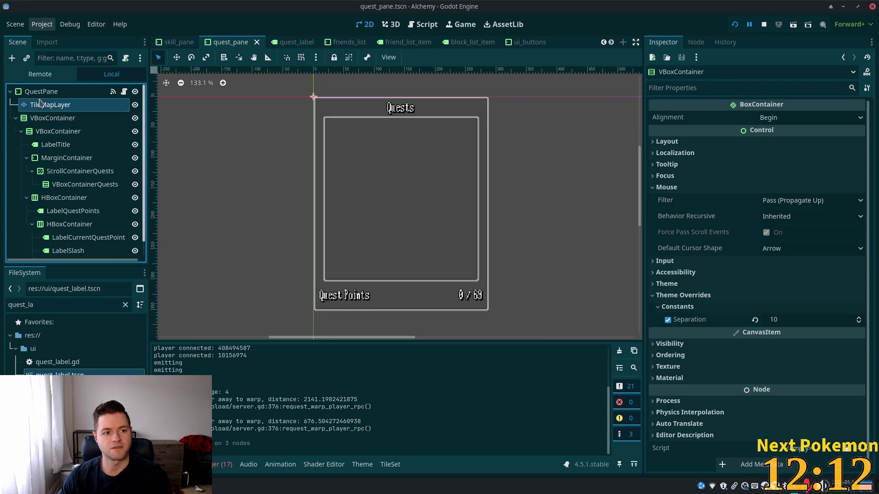
{"action": "left_click", "coordinate": [41, 104]}
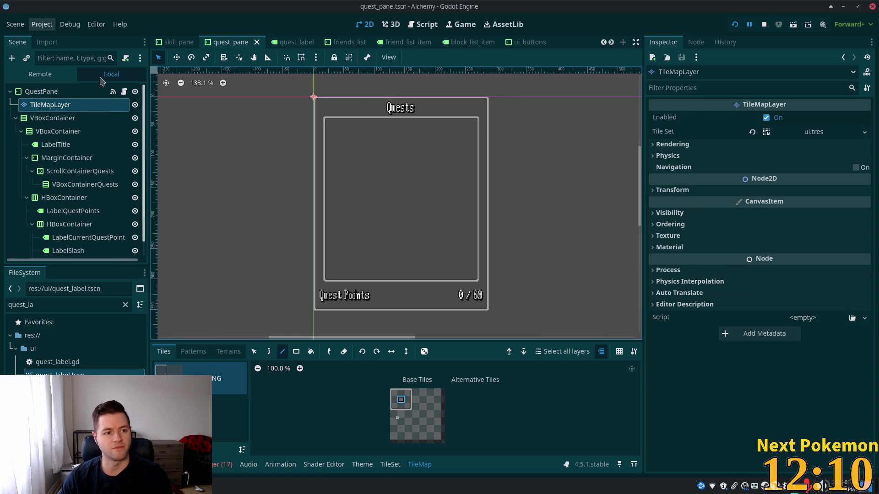
{"action": "left_click", "coordinate": [41, 91]}
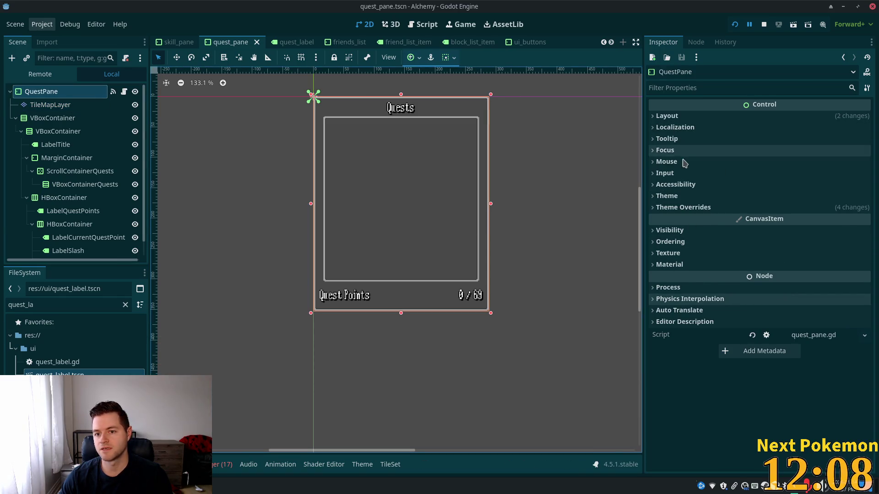
Review QuestPane's mouse filter options, then restart the Alchemy game to test
{"action": "left_click", "coordinate": [667, 161]}
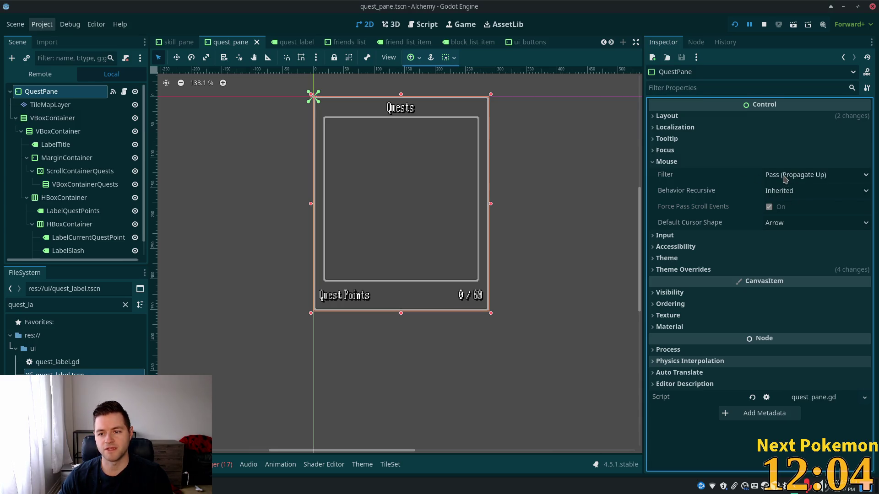
{"action": "left_click", "coordinate": [784, 178]}
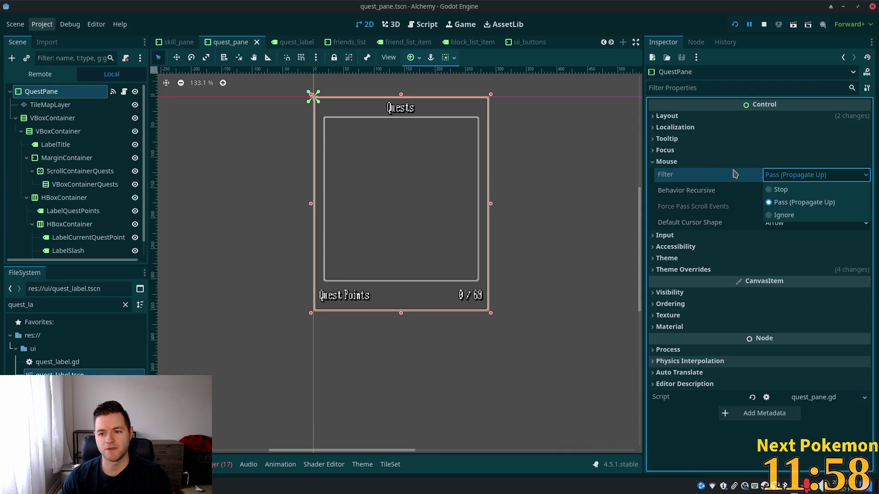
{"action": "left_click", "coordinate": [712, 192]}
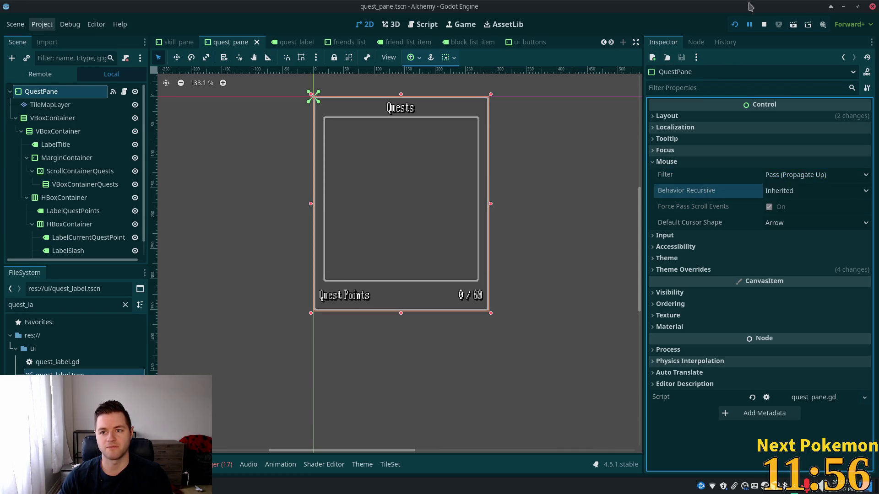
{"action": "left_click", "coordinate": [734, 25]}
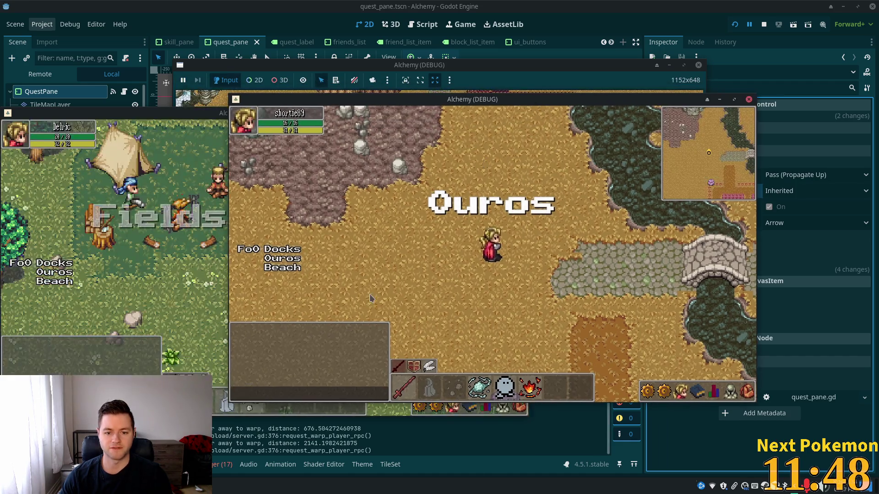
Toggle the in-game Quests panel repeatedly with the hotbar icon and the Q key
{"action": "left_click", "coordinate": [436, 397]}
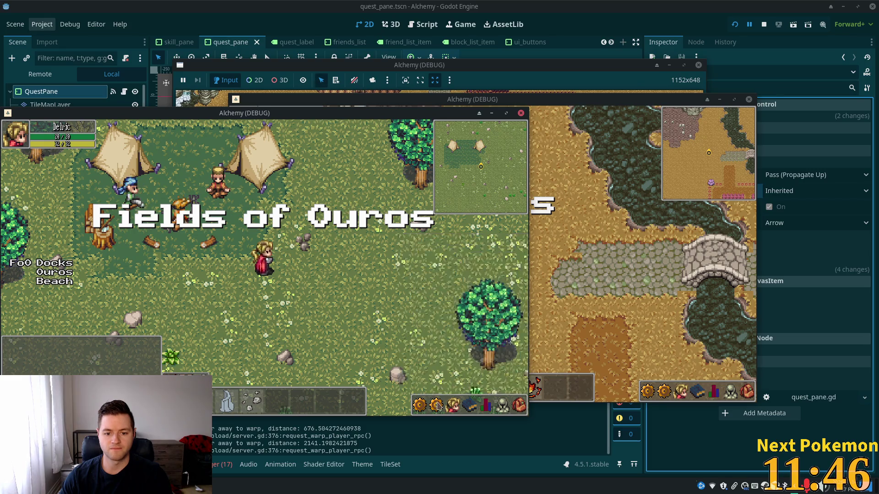
{"action": "key", "text": "q"}
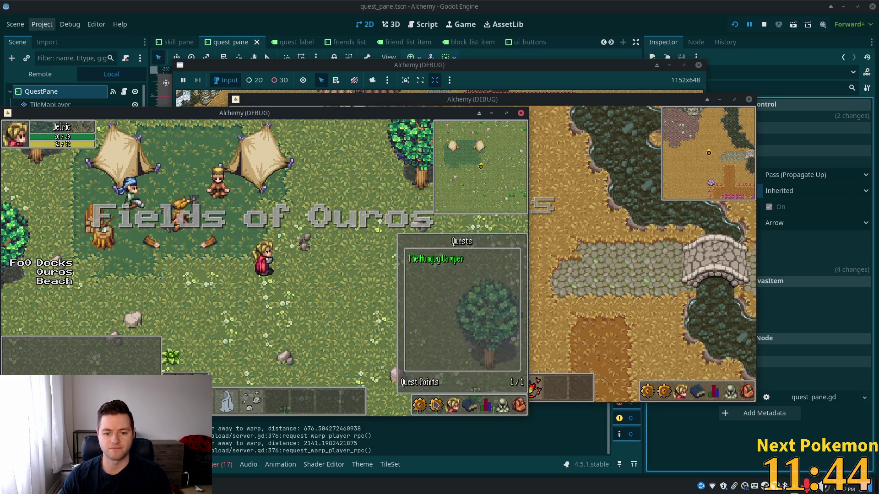
{"action": "key", "text": "q"}
{"action": "key", "text": "q"}
{"action": "key", "text": "q"}
{"action": "key", "text": "q"}
{"action": "key", "text": "q"}
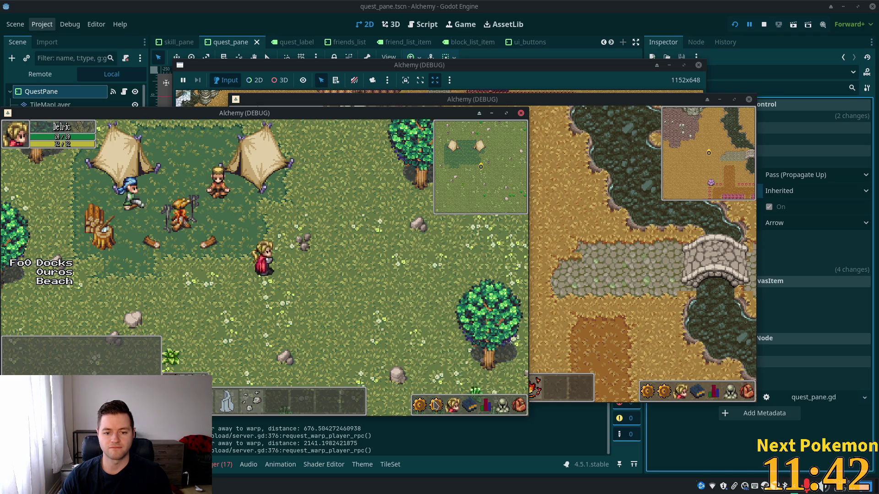
{"action": "key", "text": "q"}
{"action": "key", "text": "q"}
{"action": "key", "text": "q"}
{"action": "key", "text": "q"}
{"action": "key", "text": "q"}
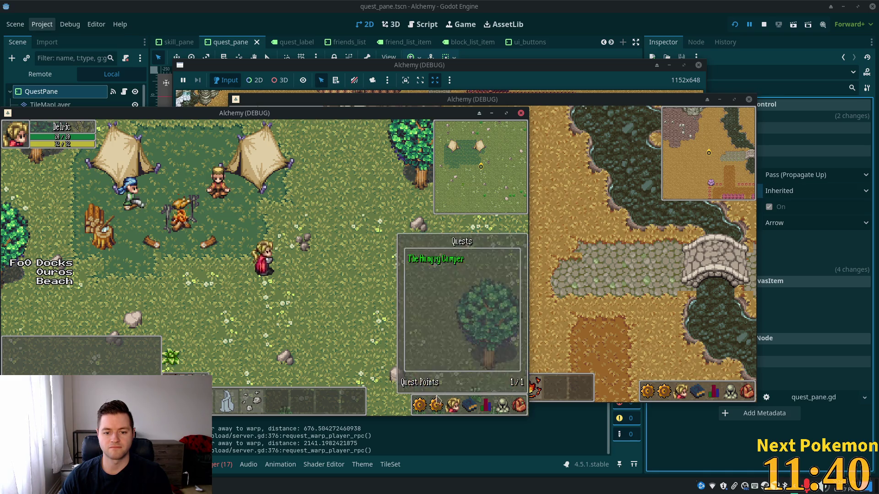
{"action": "key", "text": "q"}
Toggle the friends list with F, then bring the Godot editor forward
{"action": "key", "text": "f"}
{"action": "key", "text": "f"}
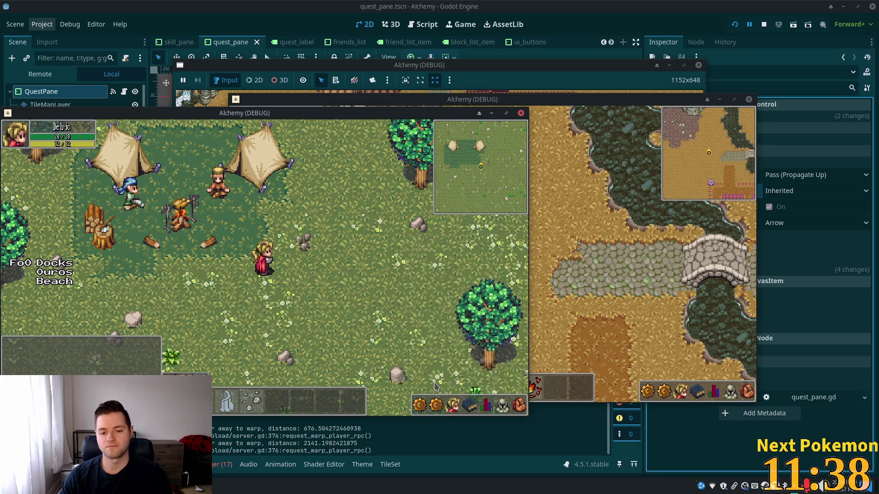
{"action": "key", "text": "f"}
{"action": "key", "text": "f"}
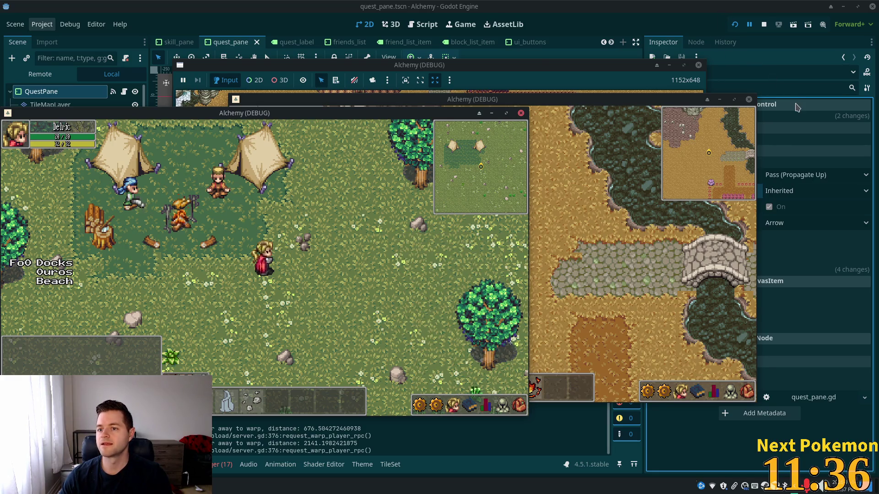
{"action": "left_click", "coordinate": [796, 107]}
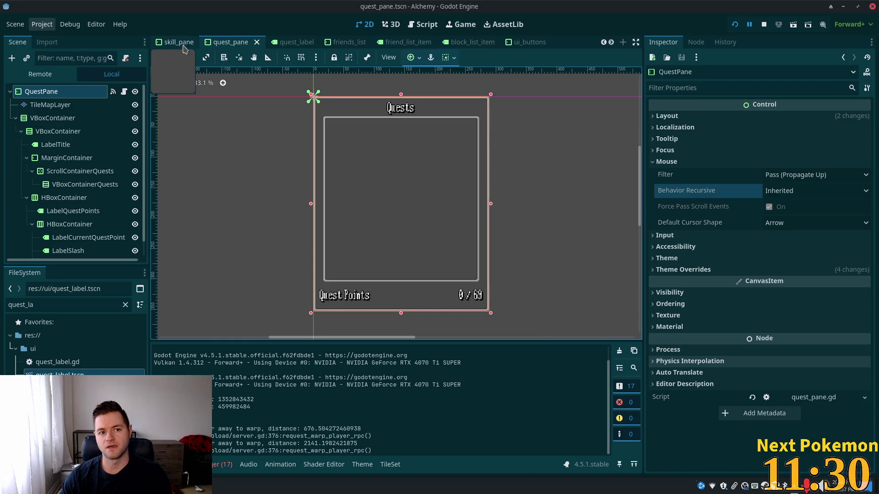
Bring up the hud scene from the scene tabs
{"action": "scroll", "coordinate": [181, 46], "scroll_direction": "up", "scroll_amount": 1}
{"action": "scroll", "coordinate": [181, 46], "scroll_direction": "up", "scroll_amount": 4}
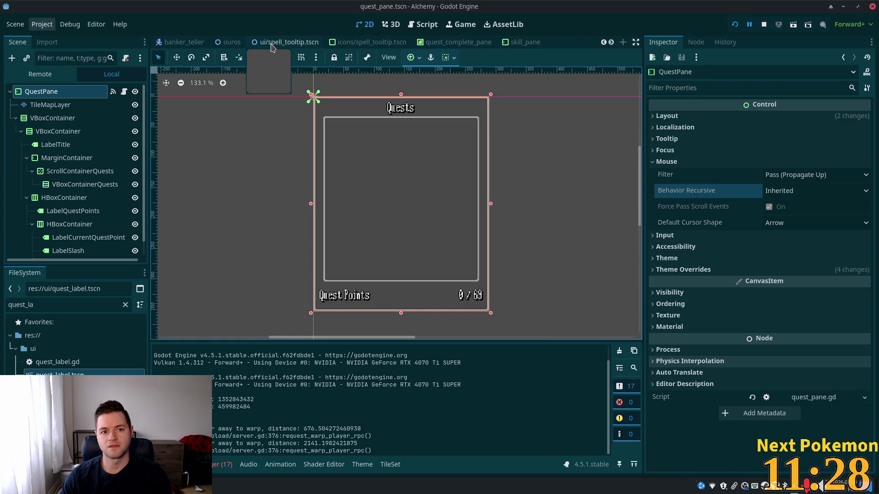
{"action": "scroll", "coordinate": [272, 46], "scroll_direction": "up", "scroll_amount": 5}
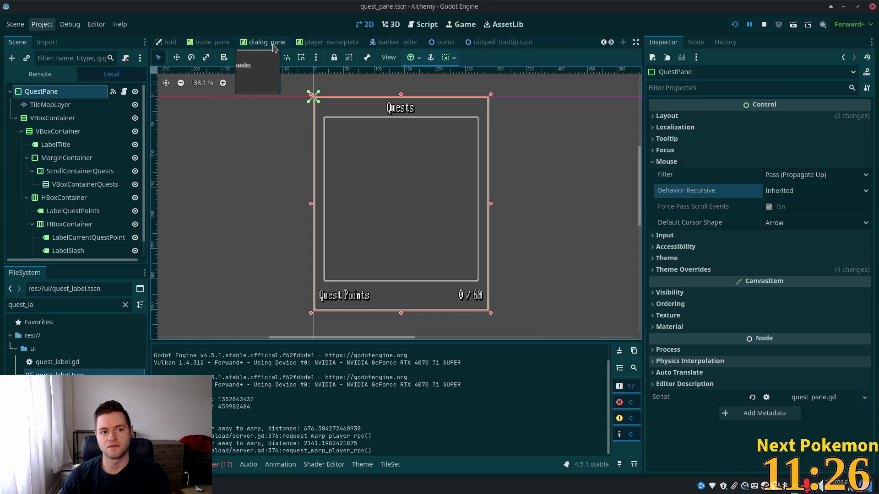
{"action": "scroll", "coordinate": [366, 46], "scroll_direction": "up", "scroll_amount": 3}
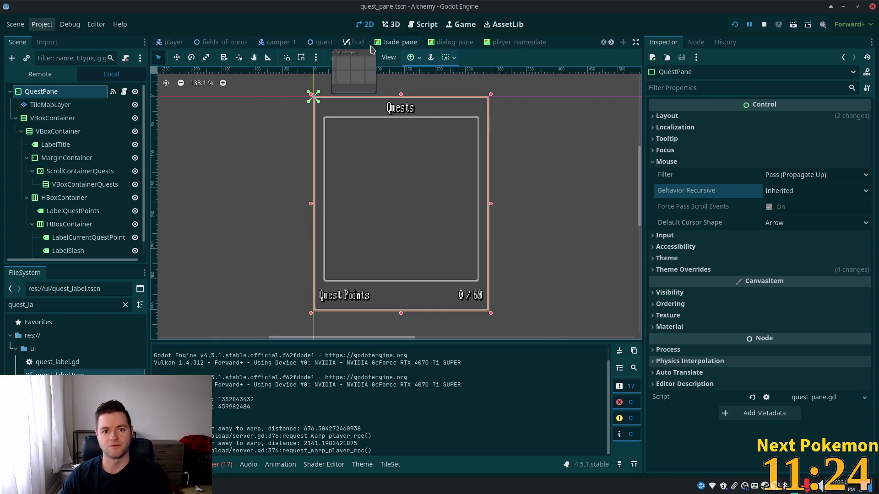
{"action": "left_click", "coordinate": [345, 45]}
Open the UiButtons node as its own ui_buttons scene and select QuestButton
{"action": "scroll", "coordinate": [43, 240], "scroll_direction": "down", "scroll_amount": 3}
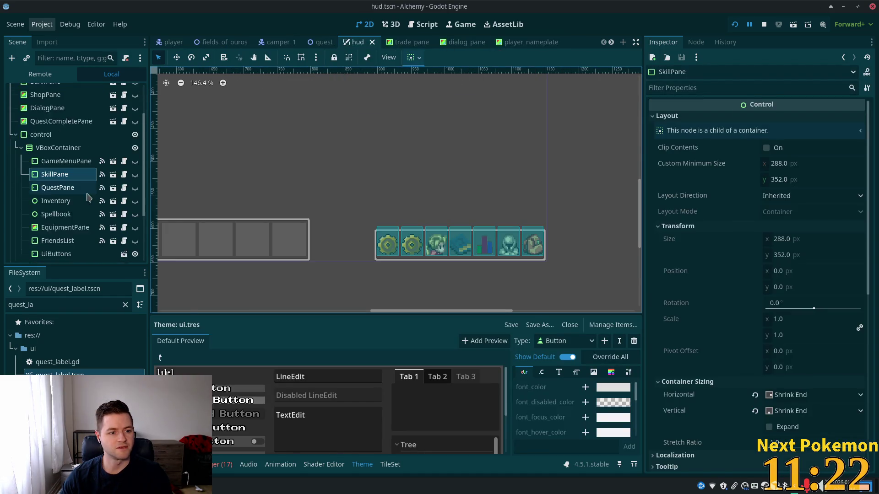
{"action": "left_click", "coordinate": [45, 232]}
{"action": "left_click", "coordinate": [123, 232]}
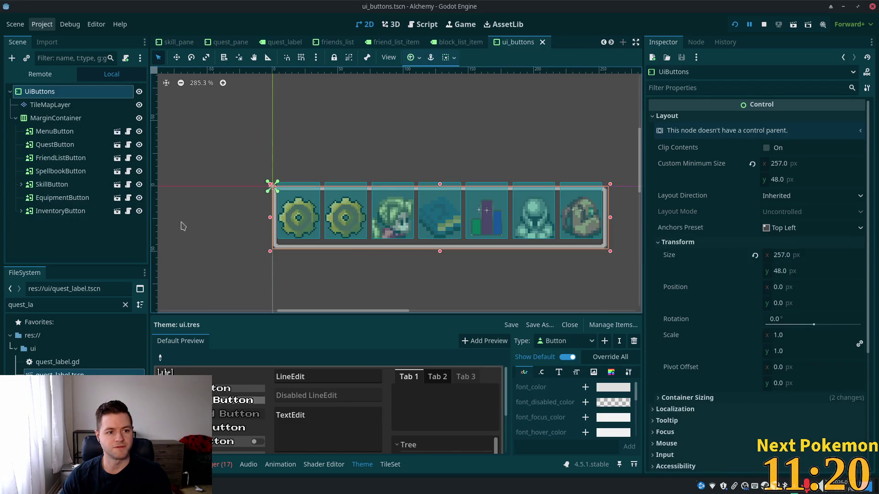
{"action": "left_click", "coordinate": [60, 145]}
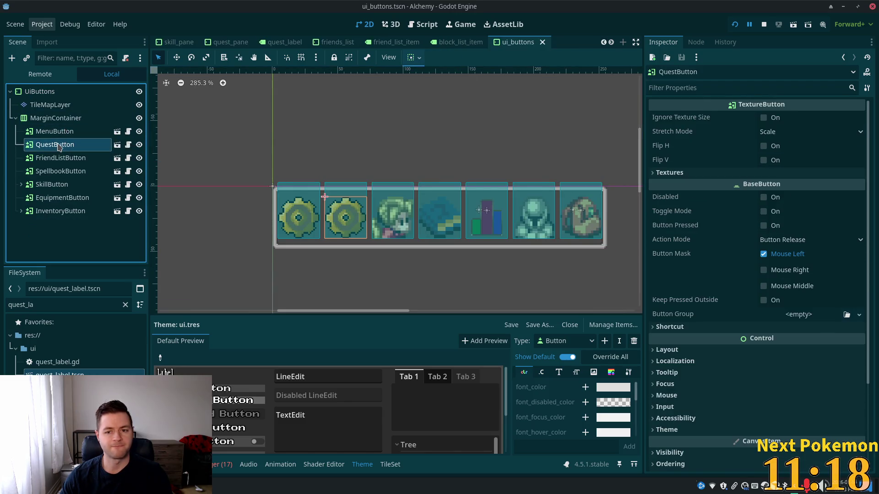
In quest_button.gd, change line 8's game_menu_focused to quest_pane_focused, then save and run with F5
{"action": "left_click", "coordinate": [128, 145]}
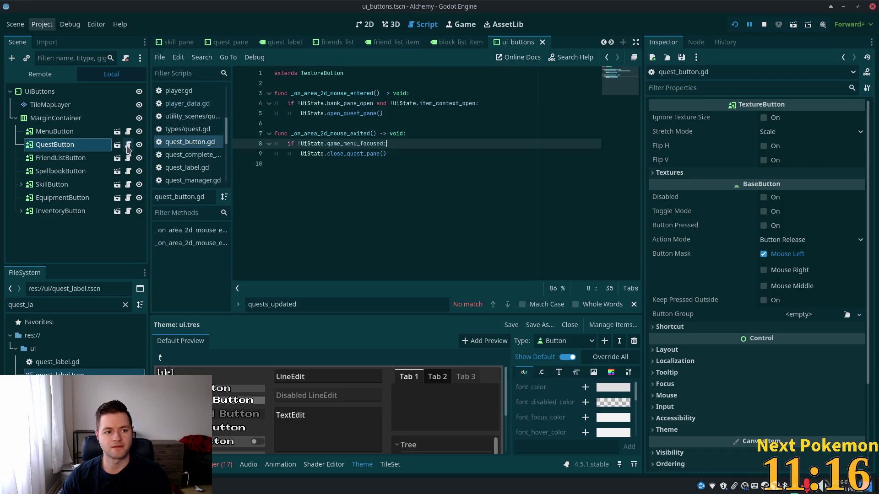
{"action": "double_click", "coordinate": [361, 104]}
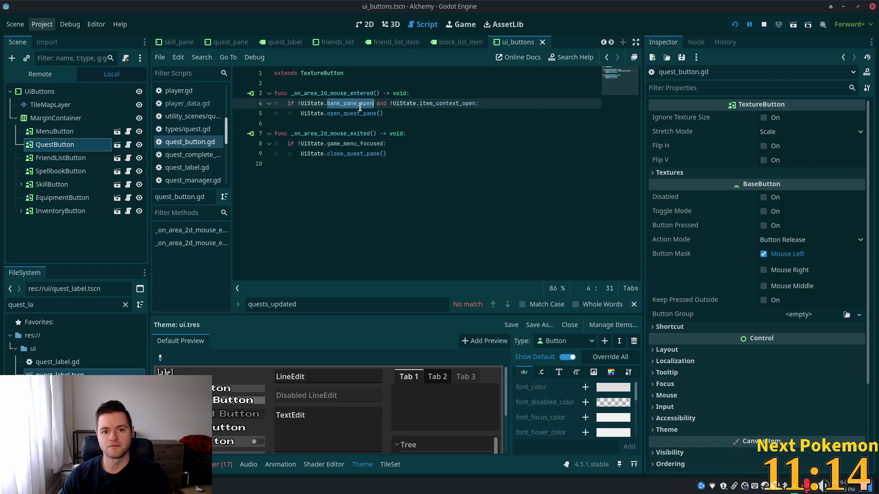
{"action": "double_click", "coordinate": [468, 104]}
{"action": "double_click", "coordinate": [356, 144]}
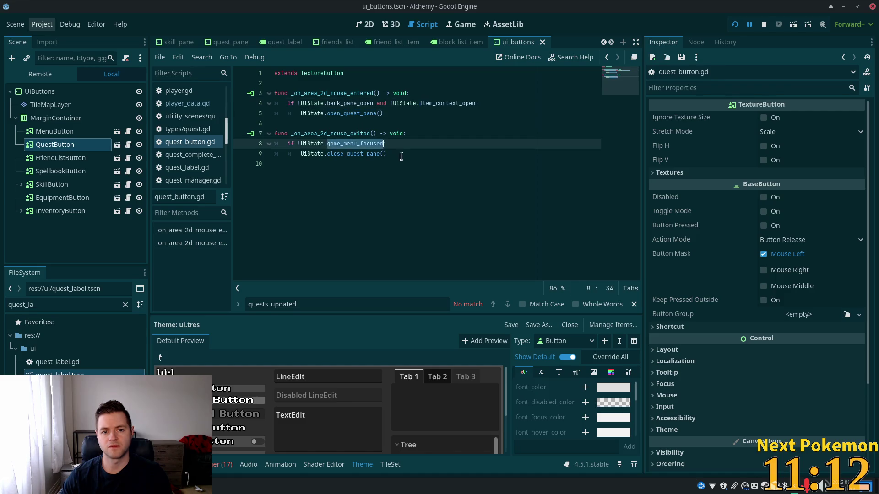
{"action": "mouse_move", "coordinate": [353, 147]}
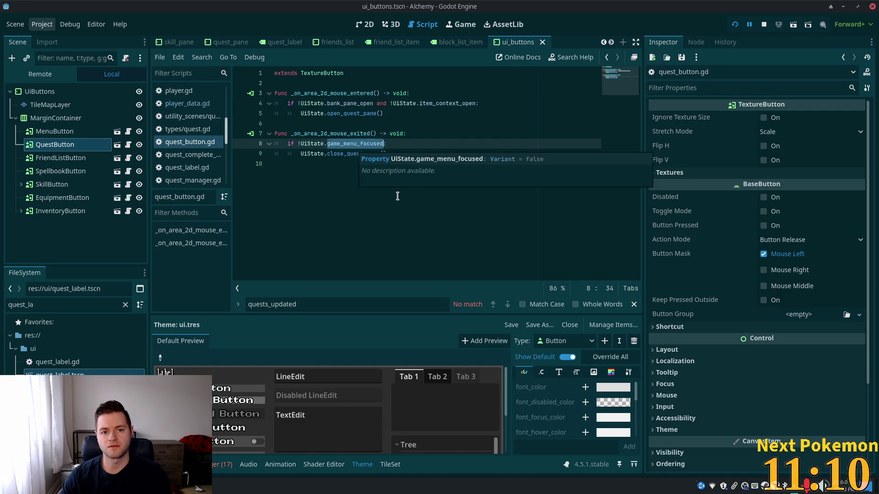
{"action": "left_click", "coordinate": [356, 143]}
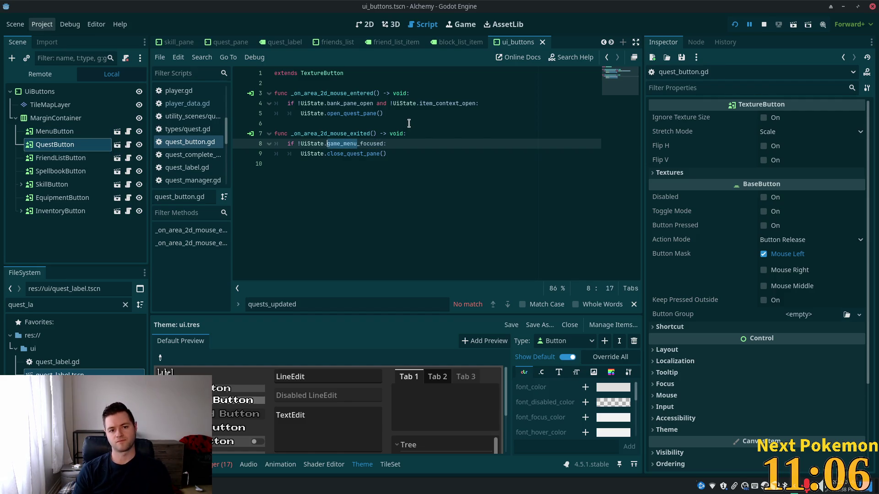
{"action": "type", "text": "quest"}
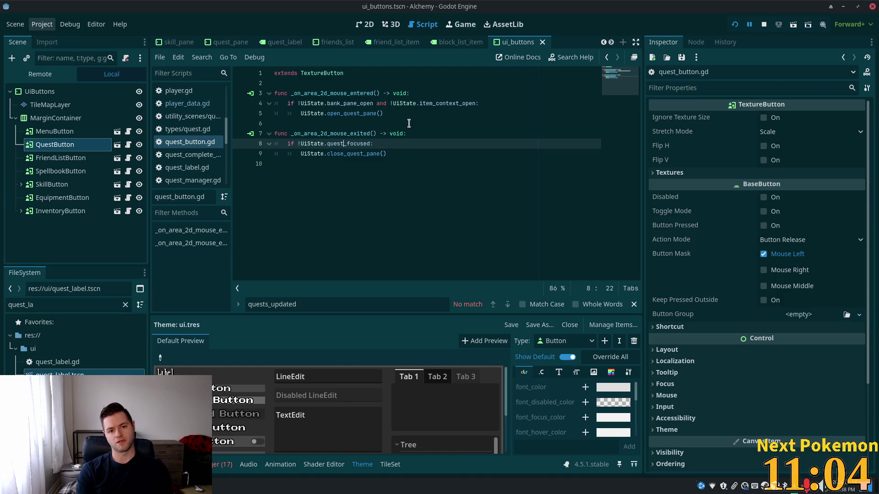
{"action": "type", "text": "_pane"}
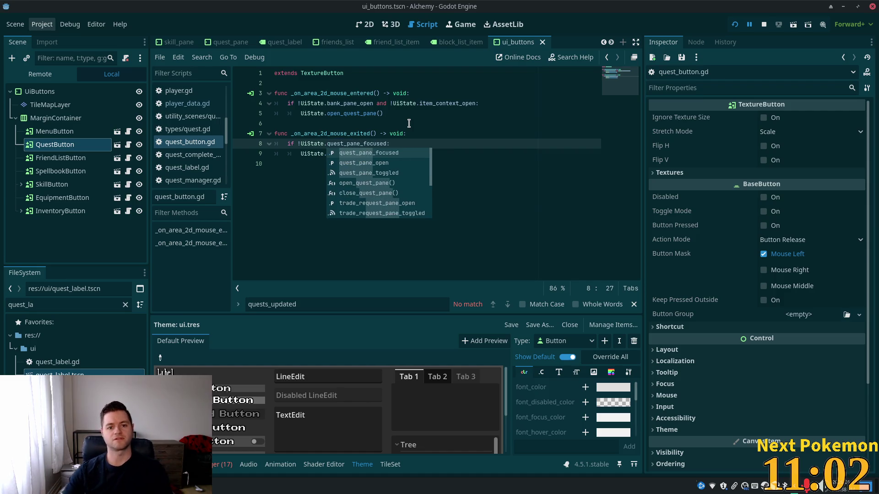
{"action": "left_click", "coordinate": [409, 123]}
{"action": "key", "text": "F5"}
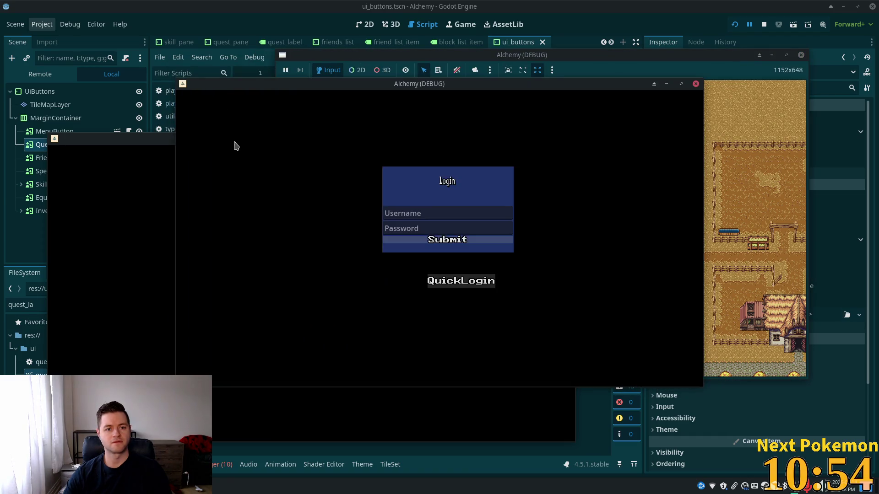
Enter the game with QuickLogin, open the Quests pane from the quest icon, then close it
{"action": "left_click", "coordinate": [610, 377]}
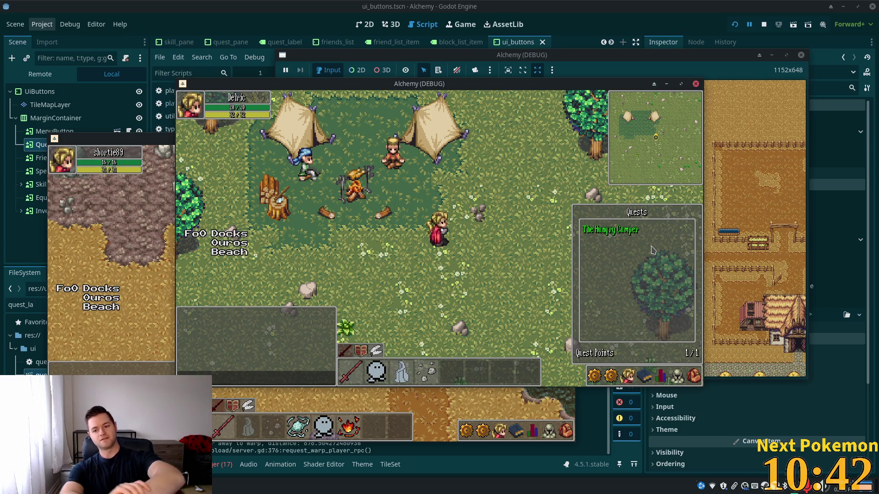
{"action": "key", "text": "Escape"}
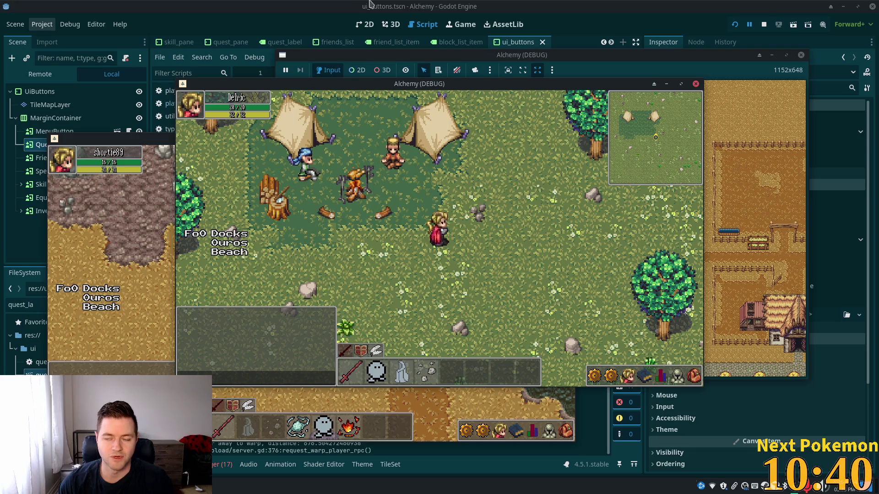
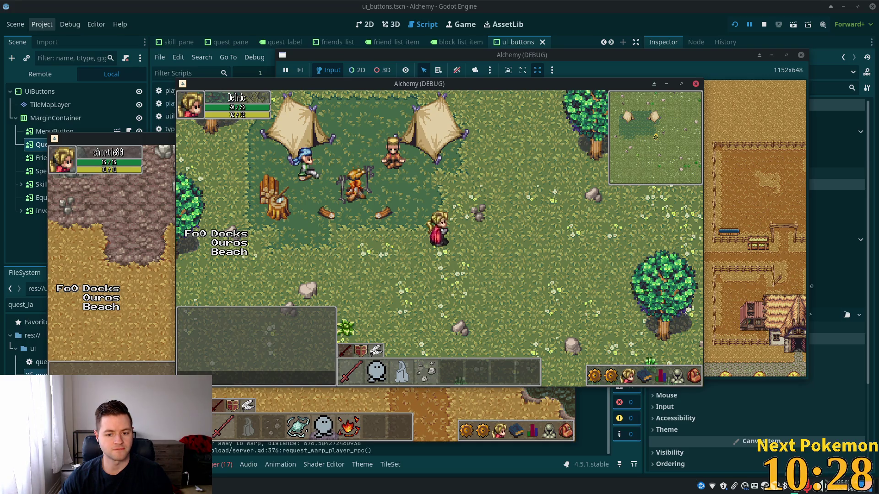
Toggle the hotbar book's skills panel open and shut, then open the Game Assets folder in Thunar
{"action": "left_click", "coordinate": [643, 377]}
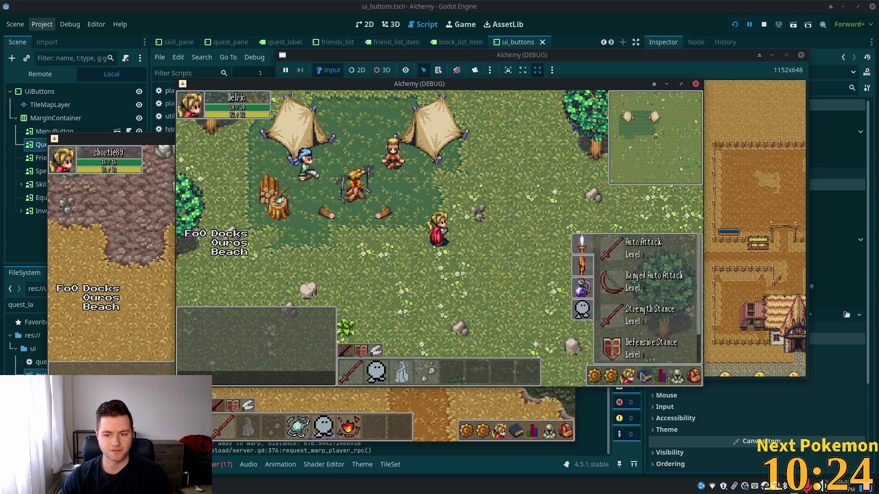
{"action": "left_click", "coordinate": [643, 376]}
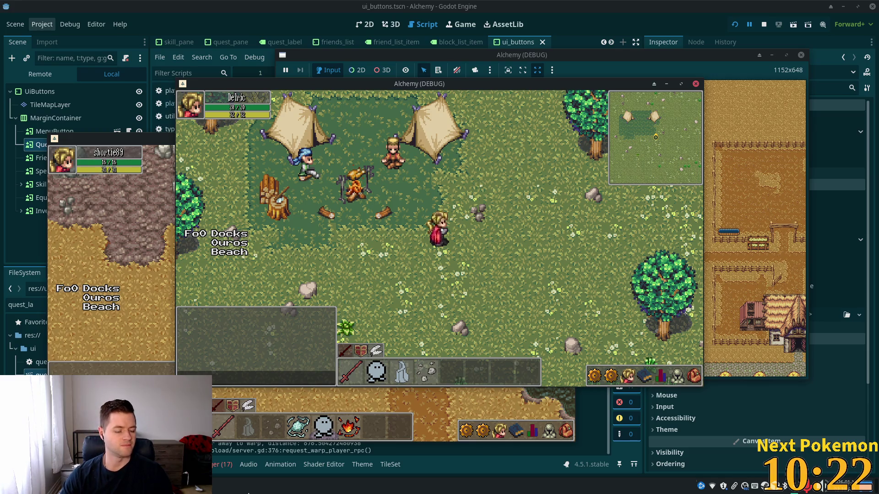
{"action": "key", "text": "super"}
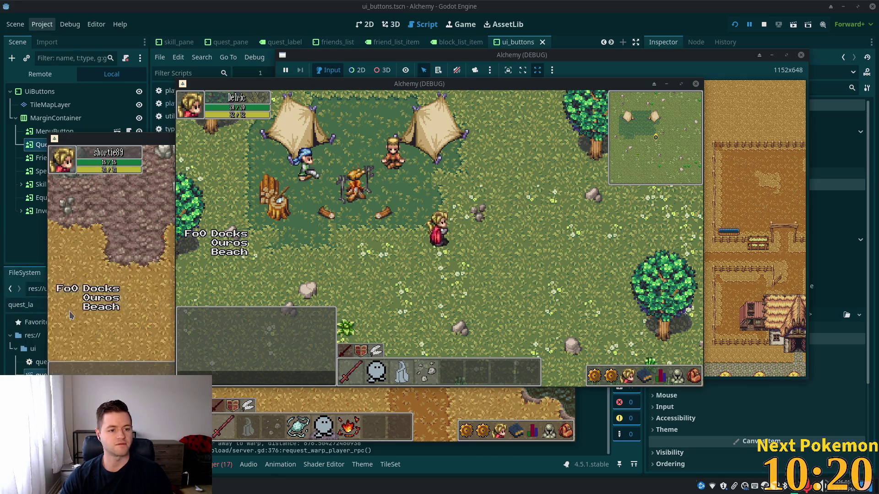
{"action": "key", "text": "Escape"}
{"action": "left_click", "coordinate": [272, 228]}
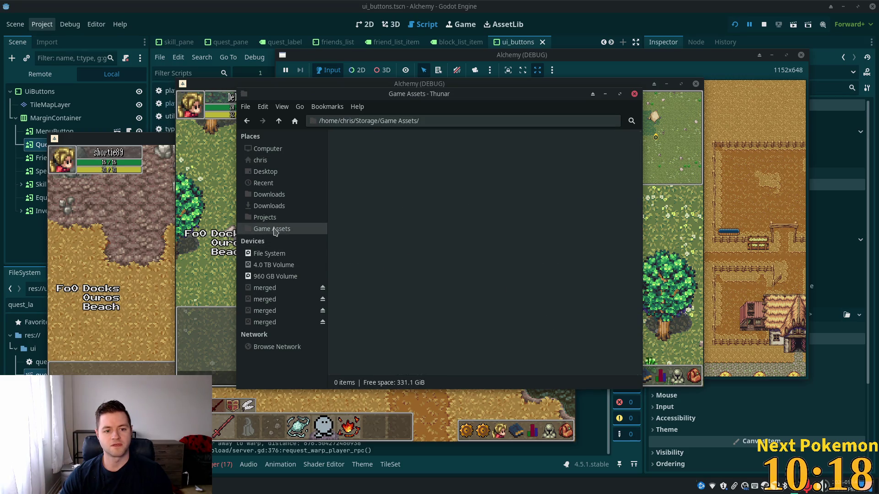
Look inside Village Accessories 2.2, then open the 19.04b - Cozy Furnishings 2.2 folder
{"action": "double_click", "coordinate": [433, 161]}
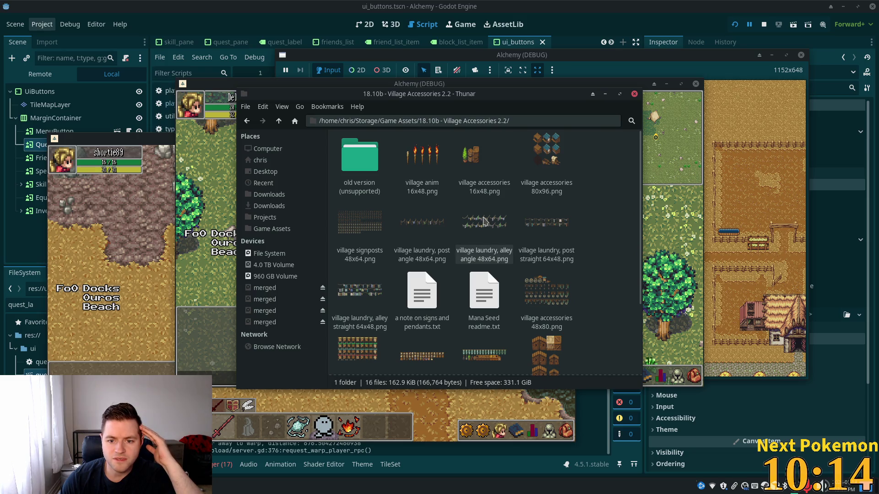
{"action": "scroll", "coordinate": [485, 221], "scroll_direction": "down", "scroll_amount": 3}
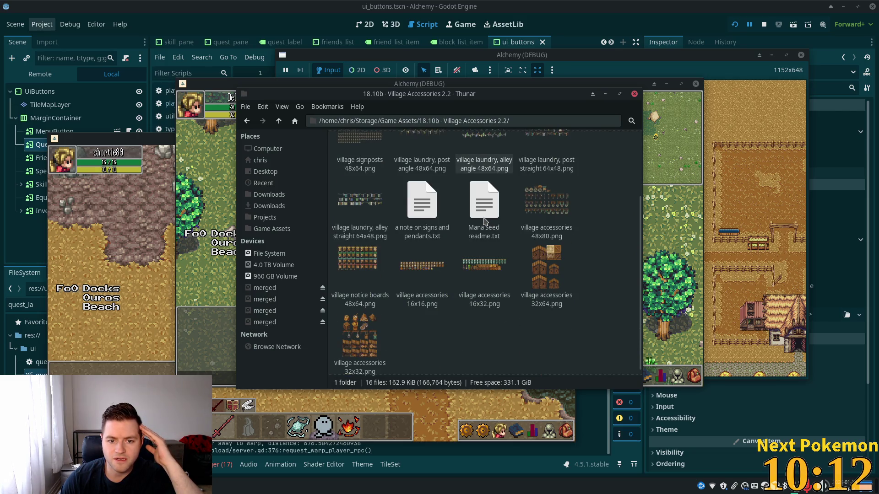
{"action": "scroll", "coordinate": [485, 222], "scroll_direction": "up", "scroll_amount": 2}
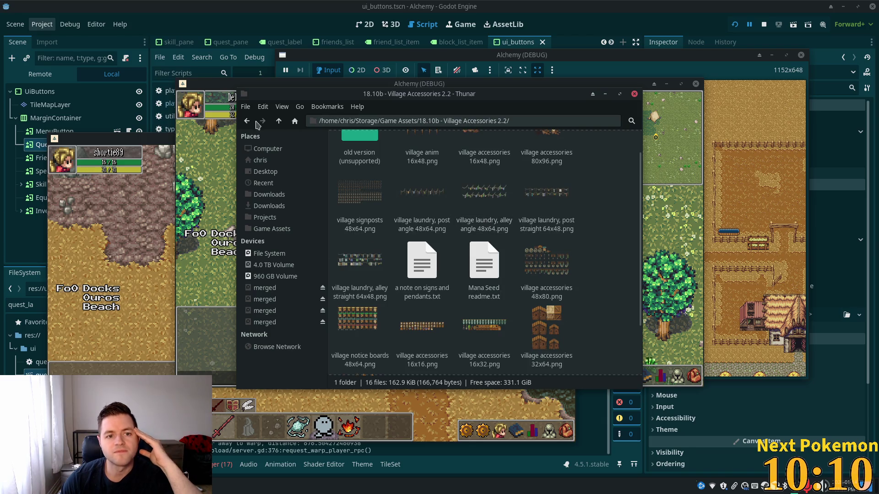
{"action": "left_click", "coordinate": [279, 122]}
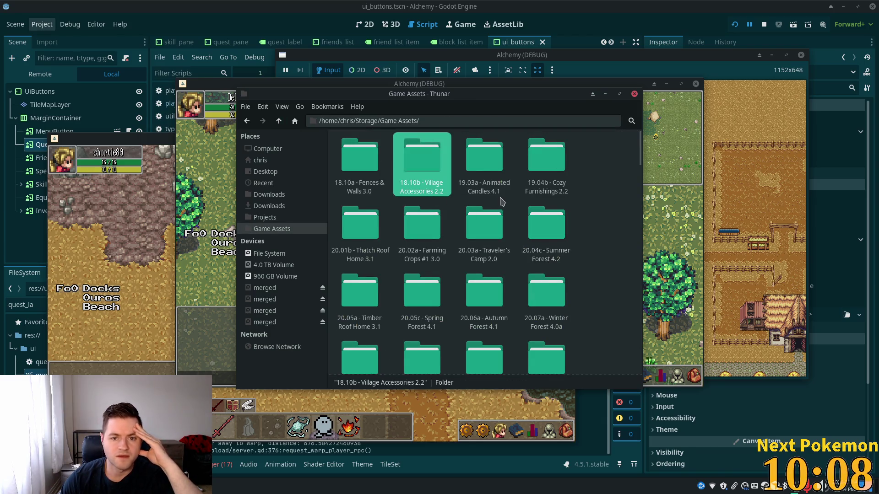
{"action": "left_click", "coordinate": [548, 172]}
{"action": "double_click", "coordinate": [547, 172]}
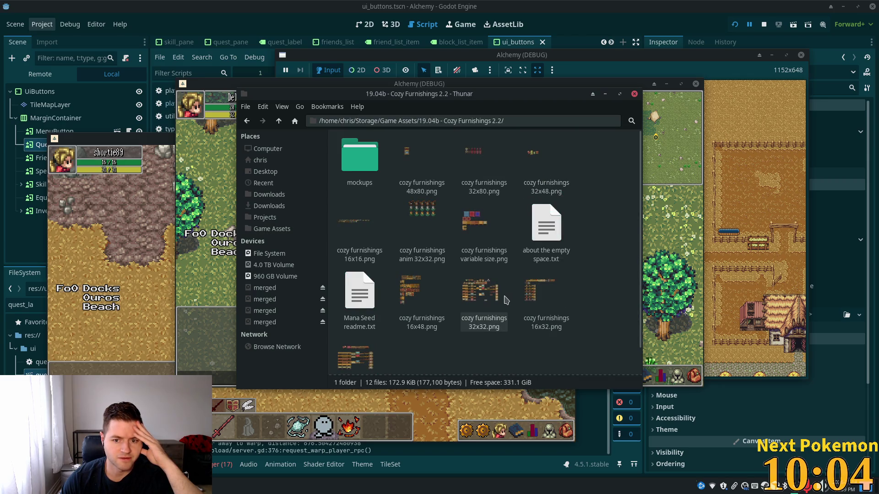
{"action": "scroll", "coordinate": [506, 300], "scroll_direction": "down", "scroll_amount": 1}
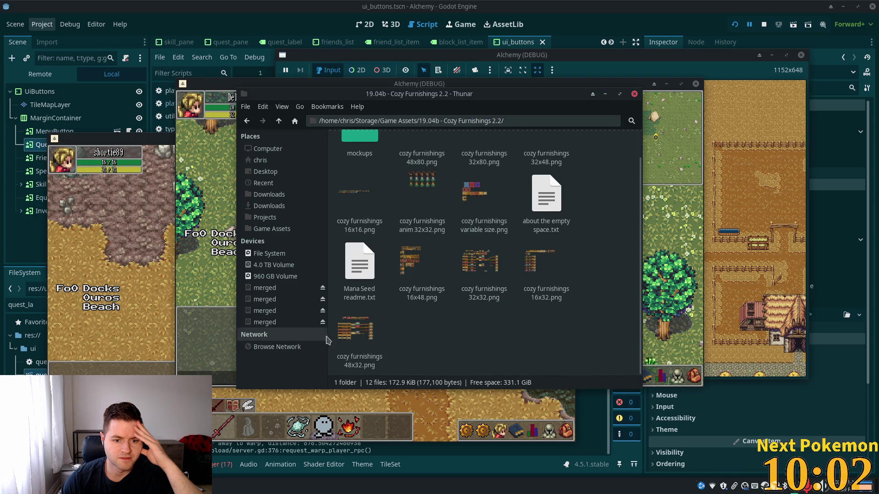
Preview the cozy furnishings 16x32, 32x32 and animated sprite sheets one after another
{"action": "double_click", "coordinate": [543, 256]}
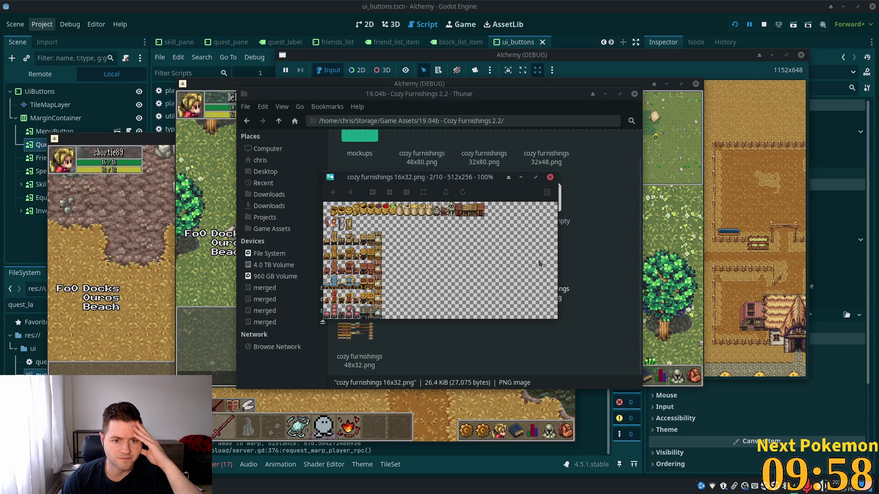
{"action": "left_click", "coordinate": [550, 177]}
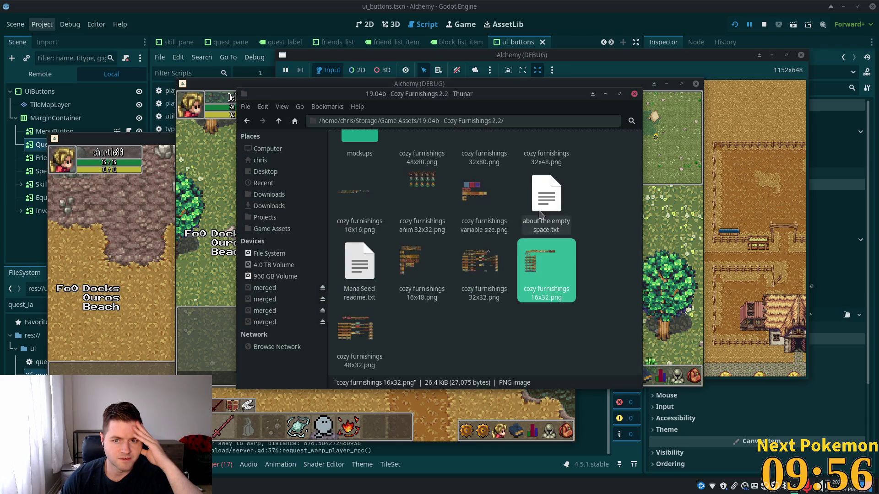
{"action": "double_click", "coordinate": [495, 276]}
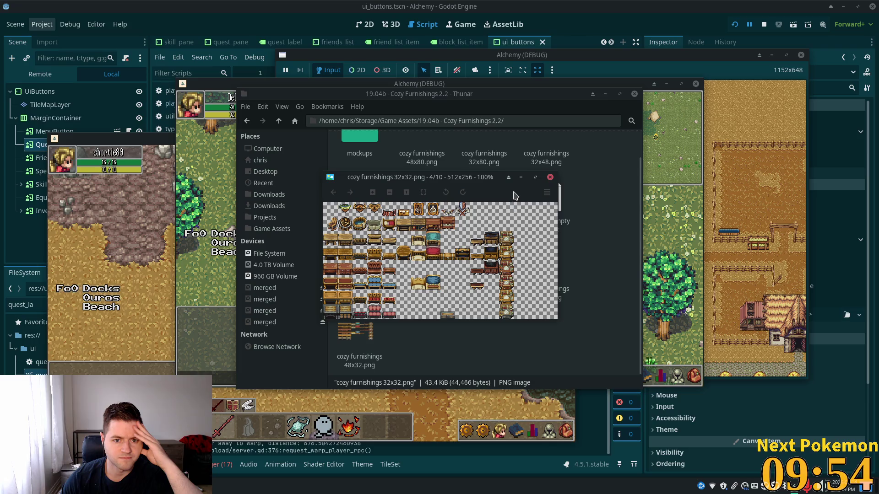
{"action": "left_click", "coordinate": [550, 178]}
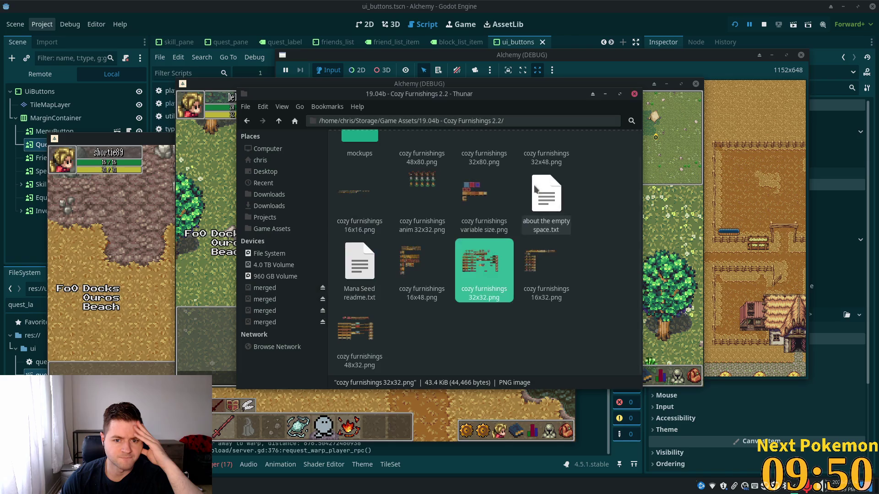
{"action": "double_click", "coordinate": [436, 246]}
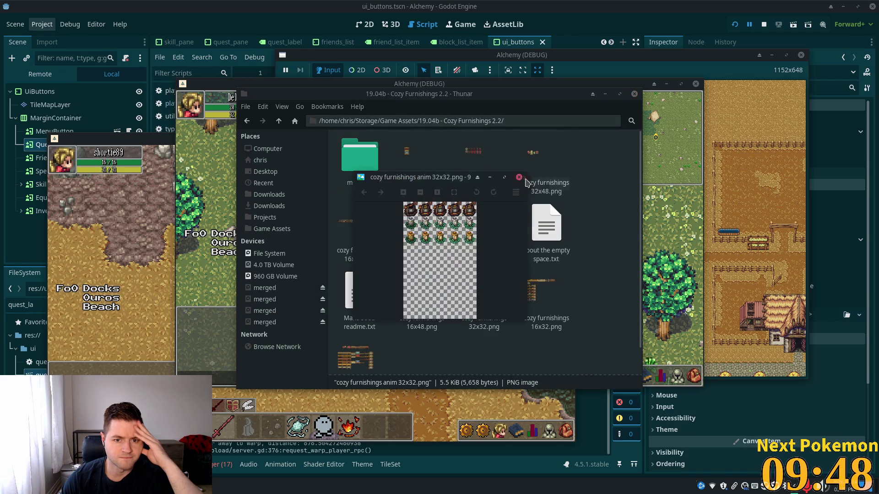
{"action": "left_click", "coordinate": [527, 176]}
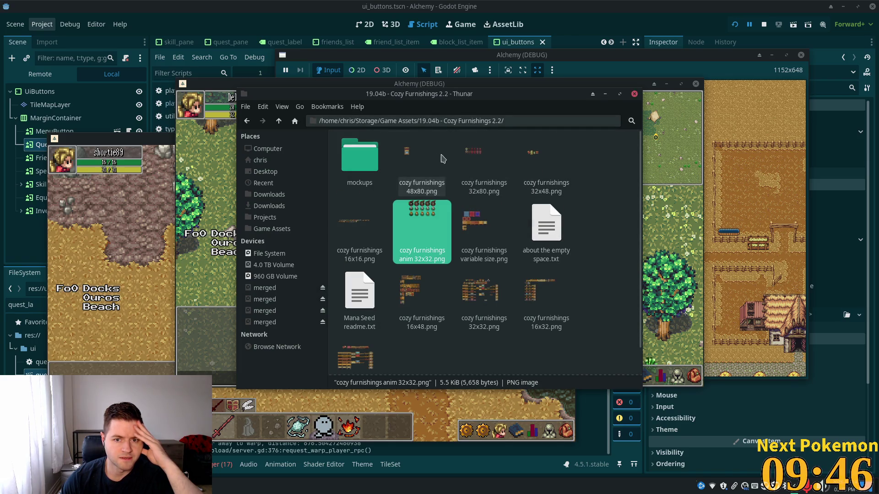
Preview and pan across the cozy furnishings 16x16.png sprite sheet, then close it
{"action": "double_click", "coordinate": [353, 209]}
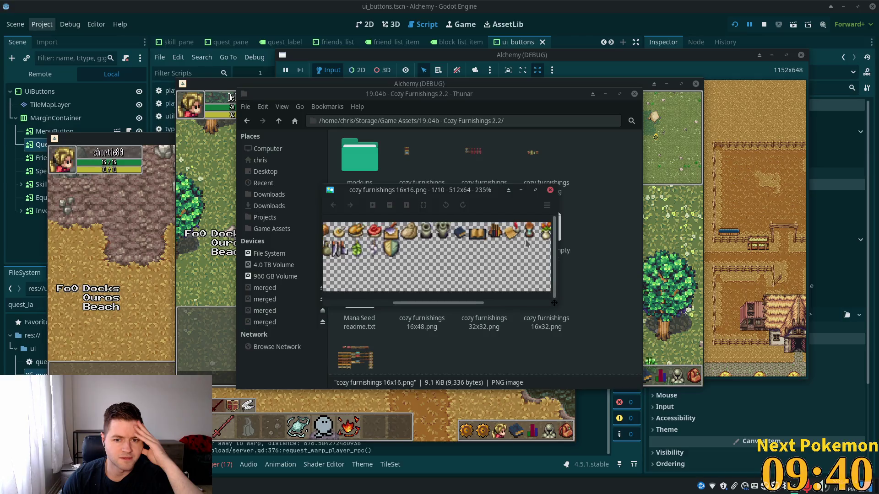
{"action": "scroll", "coordinate": [478, 265], "scroll_direction": "right", "scroll_amount": 4}
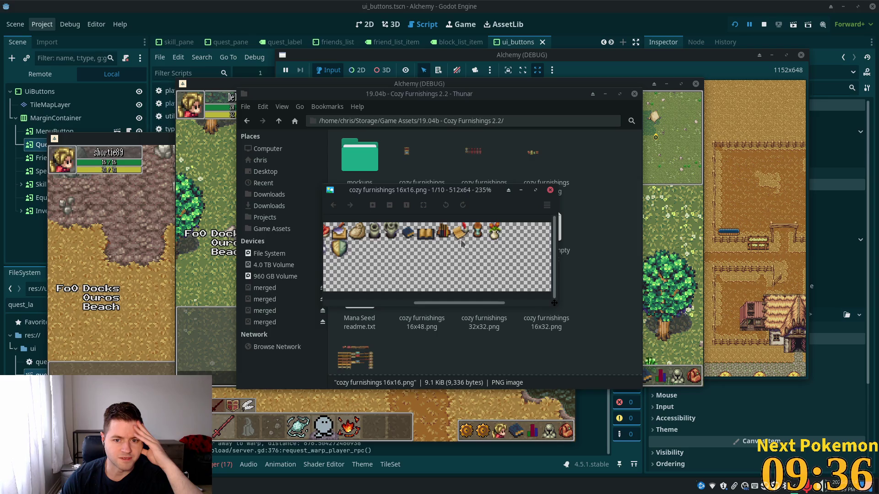
{"action": "left_click_drag", "start_coordinate": [470, 303], "coordinate": [361, 311]}
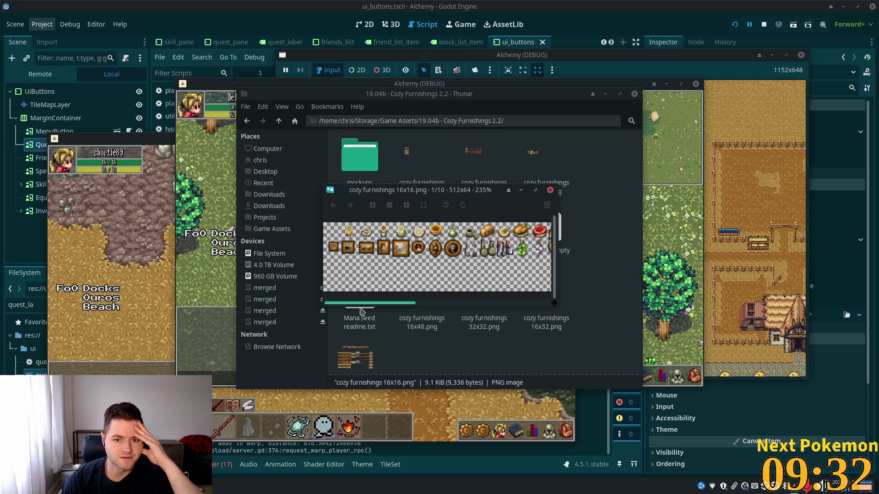
{"action": "mouse_move", "coordinate": [365, 314]}
{"action": "left_mouse_down"}
{"action": "mouse_move", "coordinate": [418, 308]}
{"action": "mouse_move", "coordinate": [474, 316]}
{"action": "left_mouse_up"}
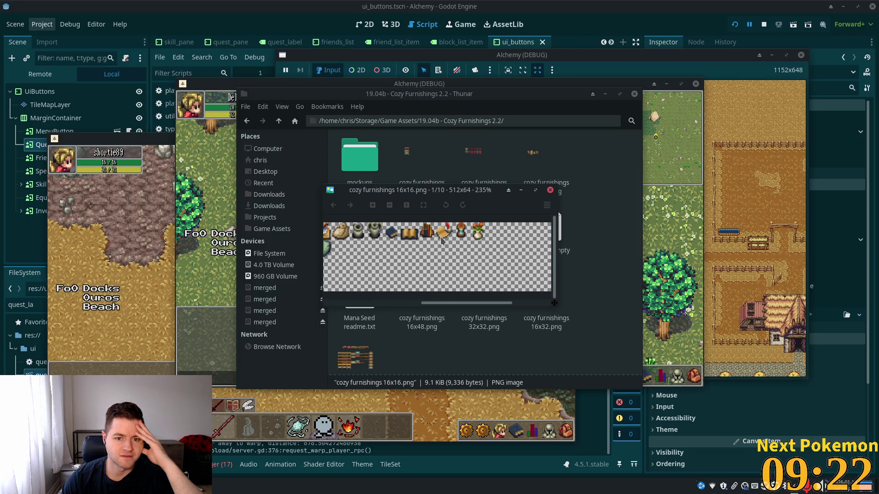
{"action": "left_click", "coordinate": [550, 191]}
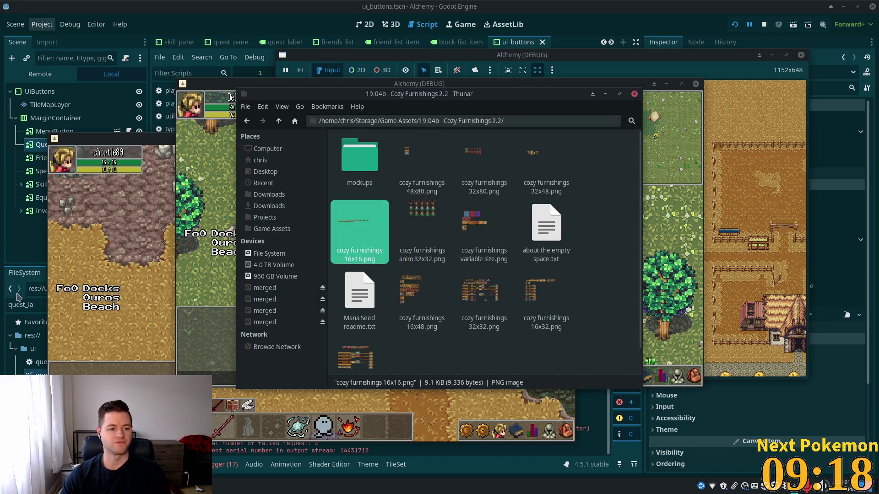
Filter the FileSystem dock by 'cozy', open menu_button.tscn and select its MenuButton node
{"action": "left_click", "coordinate": [23, 305]}
{"action": "double_click", "coordinate": [63, 302]}
{"action": "type", "text": "cozy"}
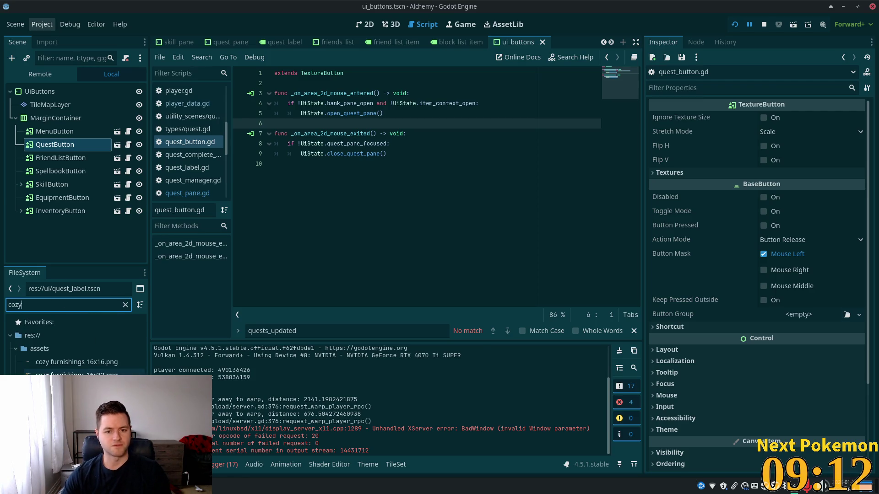
{"action": "key", "text": "alt+Tab"}
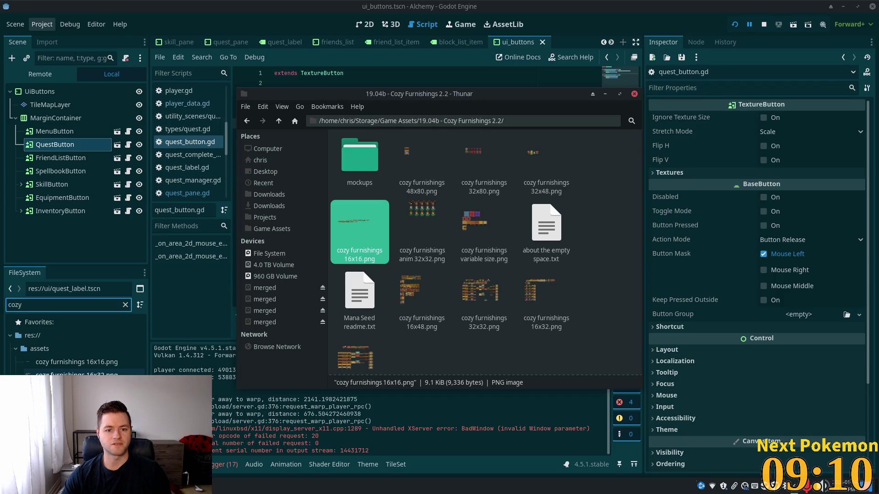
{"action": "key", "text": "alt+Tab"}
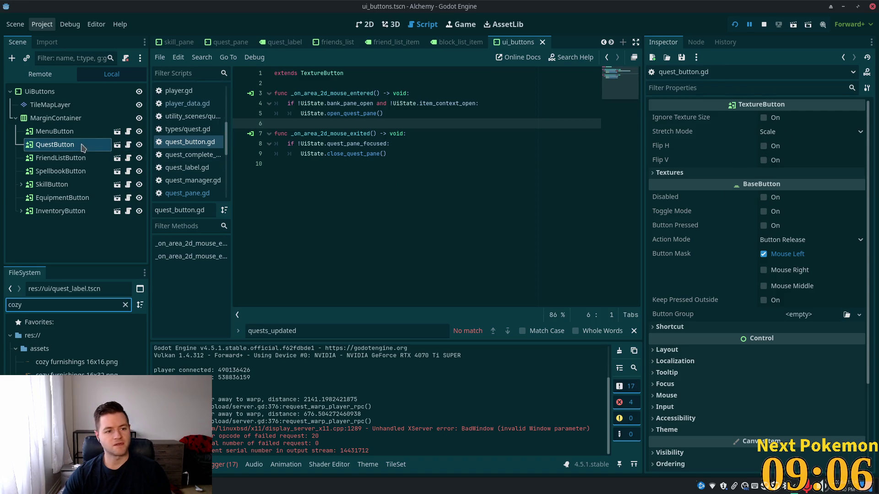
{"action": "left_click", "coordinate": [117, 145]}
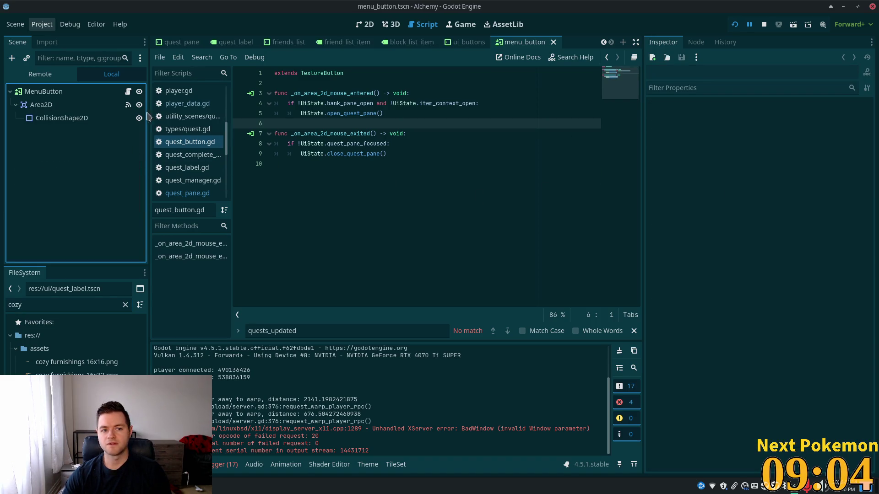
{"action": "left_click", "coordinate": [85, 92]}
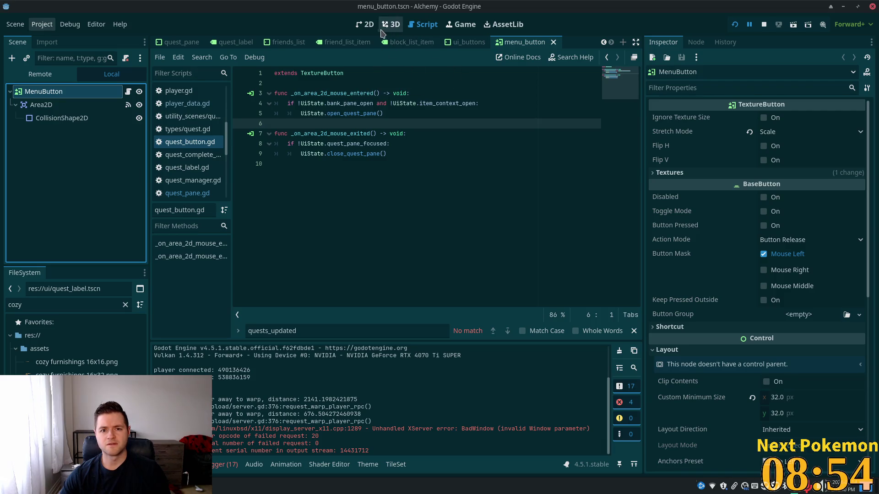
Replace the button's Normal texture with a new AtlasTexture on the 2D canvas
{"action": "key", "text": "ctrl+F1"}
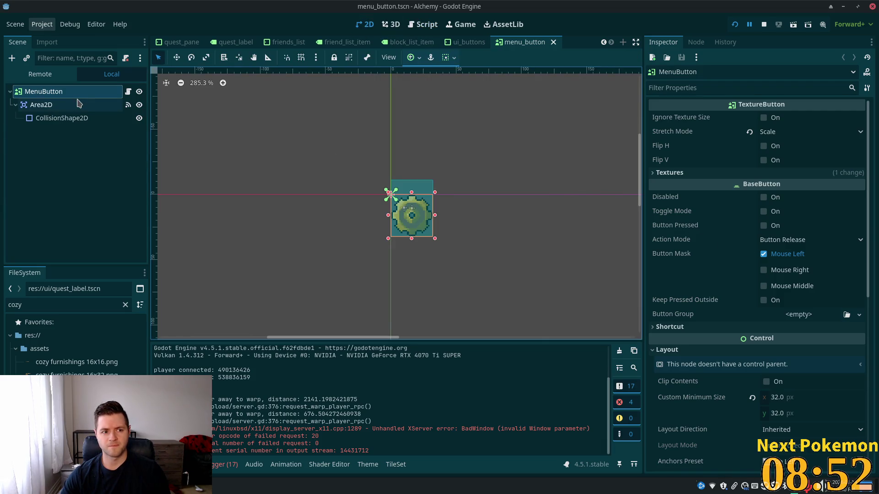
{"action": "left_click", "coordinate": [722, 176]}
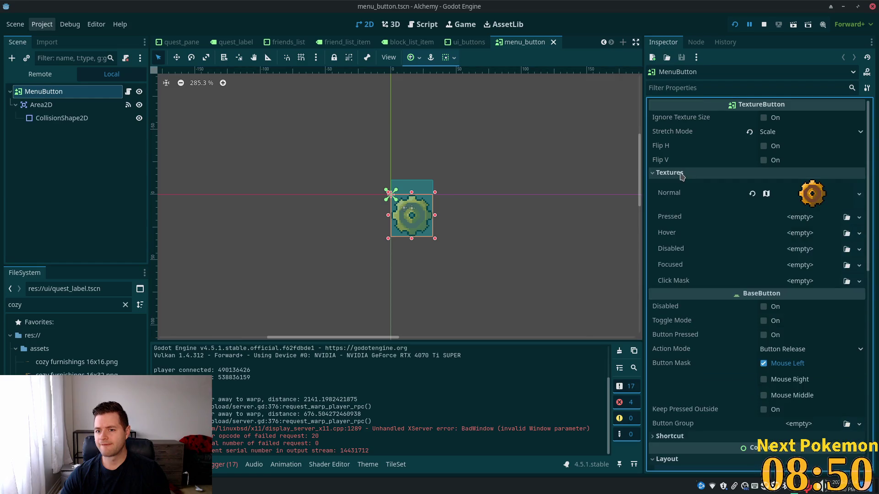
{"action": "mouse_move", "coordinate": [45, 364]}
{"action": "left_mouse_down"}
{"action": "mouse_move", "coordinate": [447, 324]}
{"action": "mouse_move", "coordinate": [799, 193]}
{"action": "left_mouse_up"}
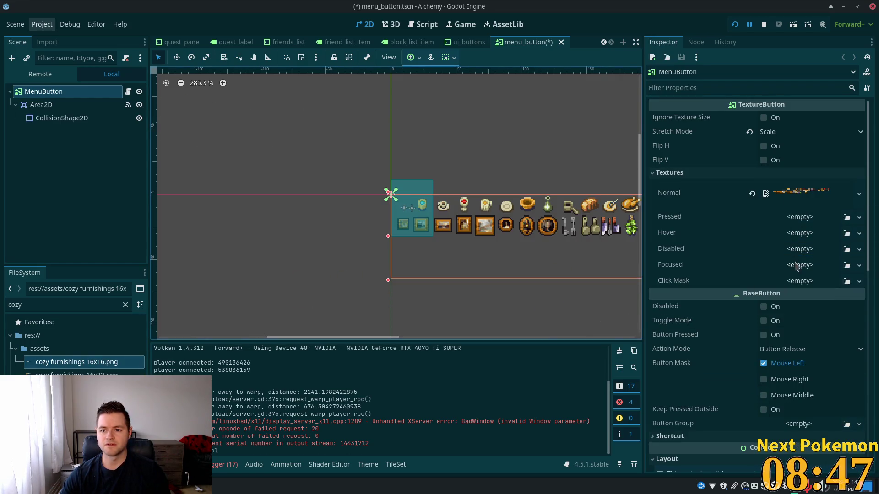
{"action": "left_click", "coordinate": [805, 201]}
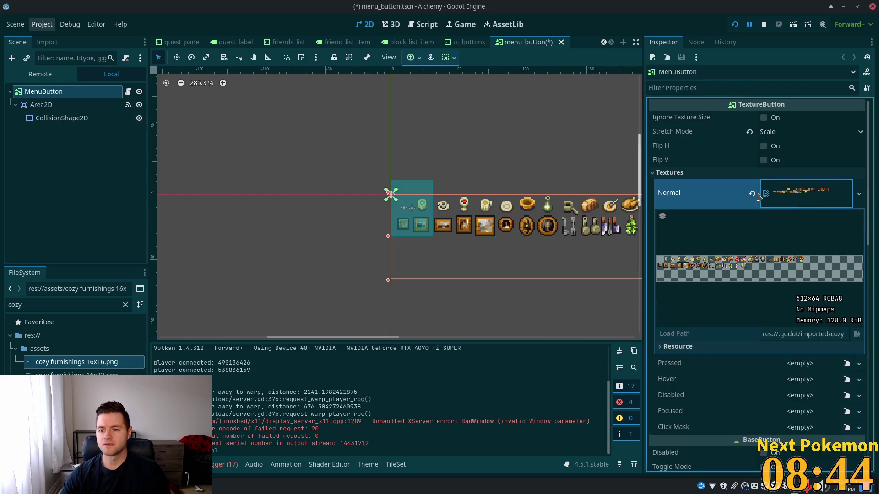
{"action": "left_click", "coordinate": [752, 194]}
{"action": "left_click", "coordinate": [817, 187]}
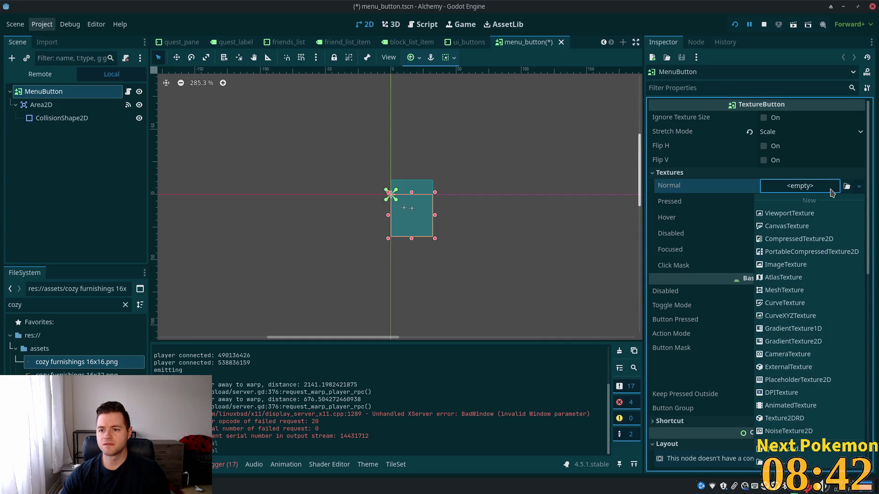
{"action": "left_click", "coordinate": [780, 277]}
Use cozy furnishings 16x16.png as the atlas and crop the region to the parchment-and-quill sprite
{"action": "left_click", "coordinate": [809, 320]}
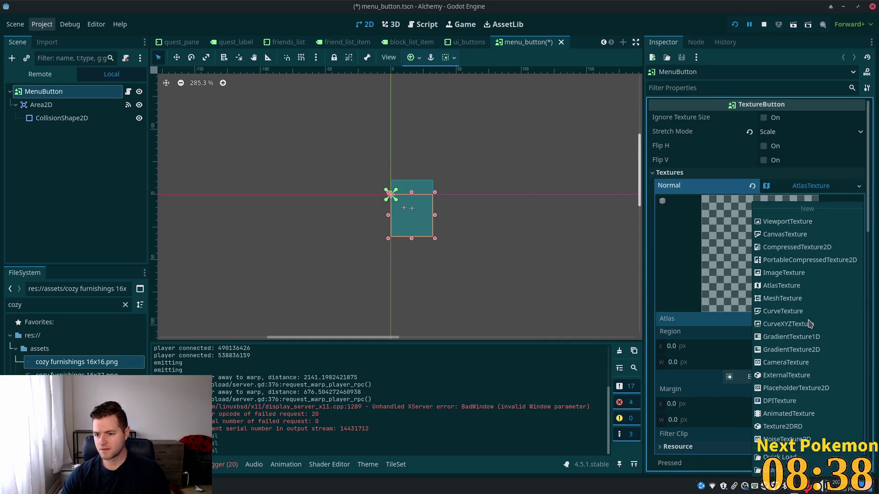
{"action": "left_click", "coordinate": [574, 311]}
{"action": "mouse_move", "coordinate": [69, 362]}
{"action": "left_mouse_down"}
{"action": "mouse_move", "coordinate": [796, 348]}
{"action": "mouse_move", "coordinate": [795, 320]}
{"action": "left_mouse_up"}
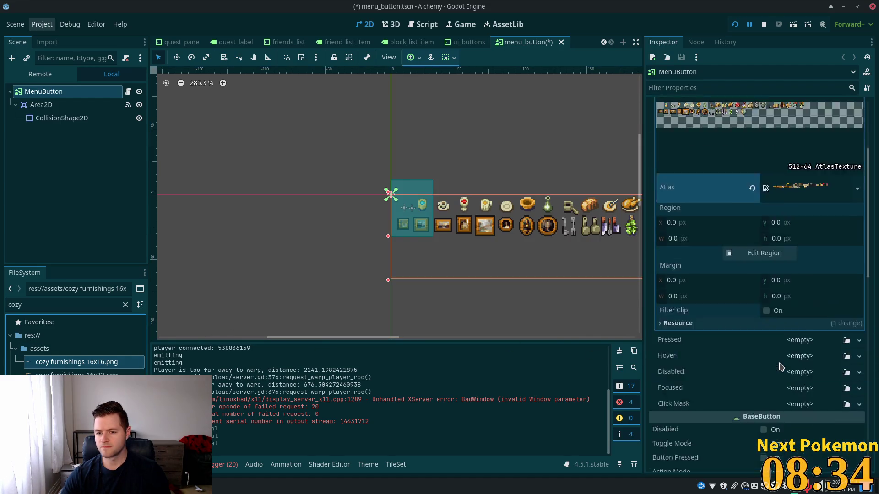
{"action": "left_click", "coordinate": [775, 302]}
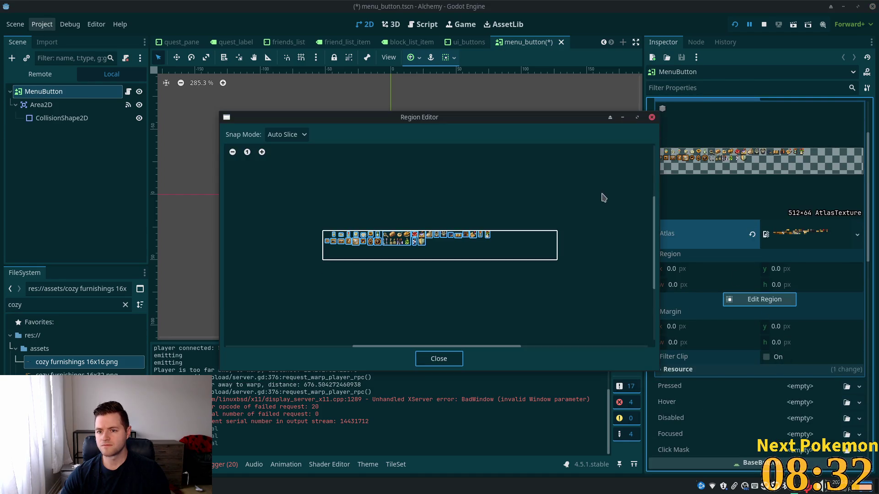
{"action": "scroll", "coordinate": [476, 244], "scroll_direction": "up", "scroll_amount": 2}
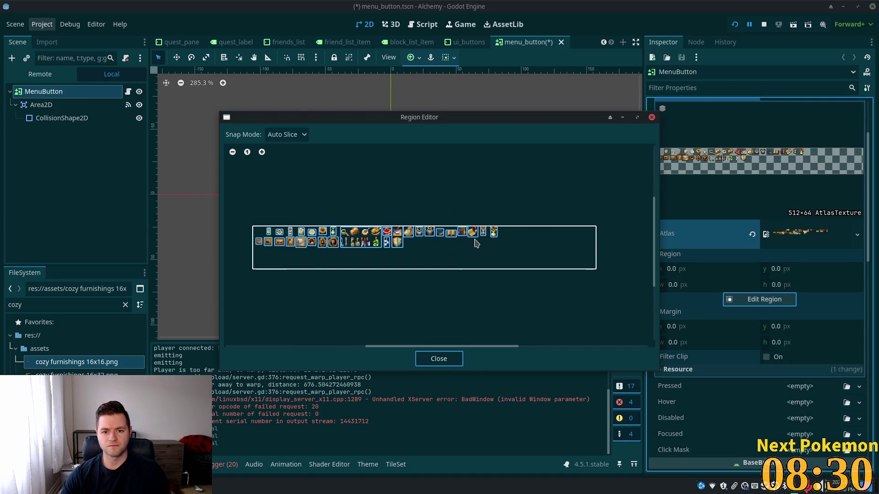
{"action": "left_click", "coordinate": [473, 233]}
{"action": "left_click", "coordinate": [442, 359]}
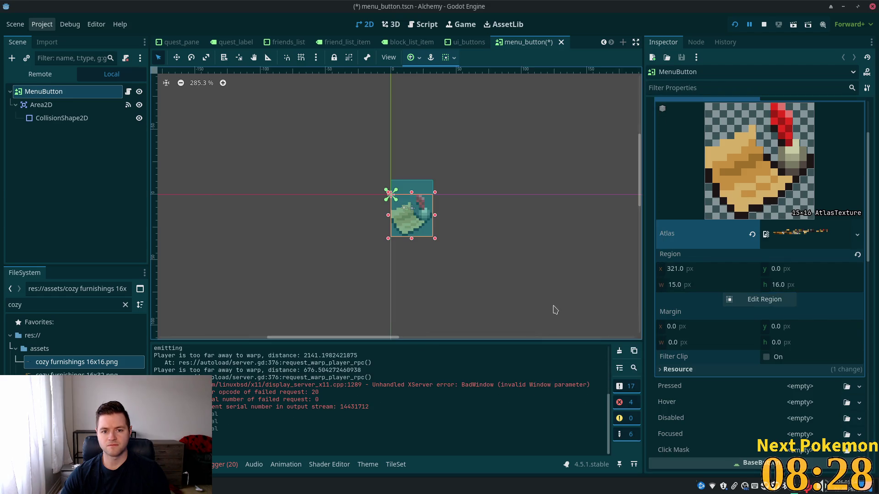
Save the menu button scene and run the game to try the HUD buttons
{"action": "key", "text": "ctrl+s"}
{"action": "left_click", "coordinate": [504, 166]}
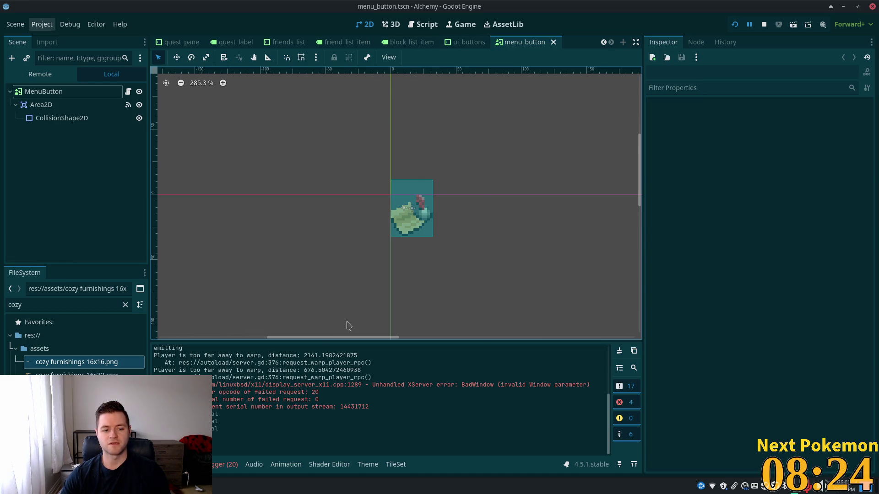
{"action": "left_click", "coordinate": [224, 450]}
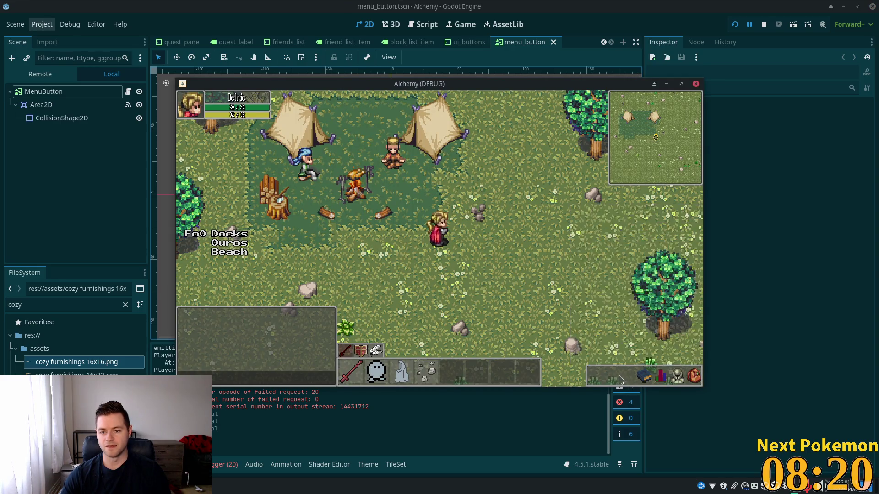
{"action": "mouse_move", "coordinate": [619, 379]}
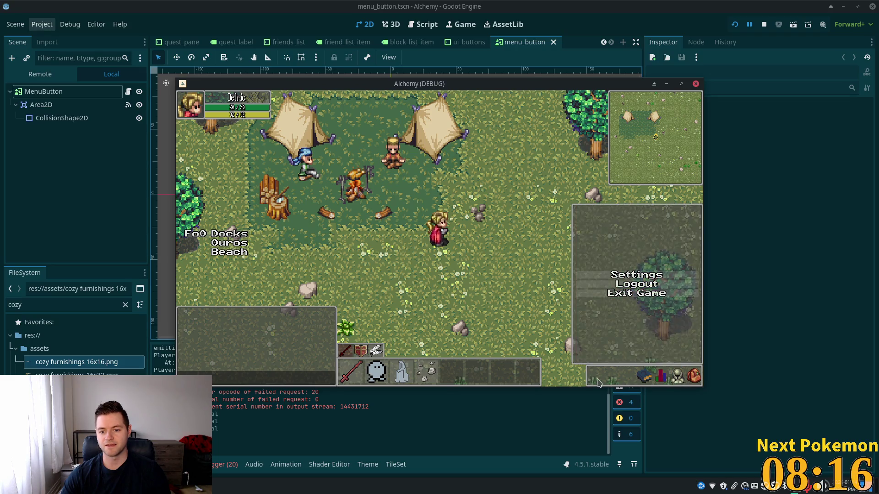
Close the game and undo the MenuButton's atlas region back to the full 512×64 sheet
{"action": "left_click", "coordinate": [696, 84]}
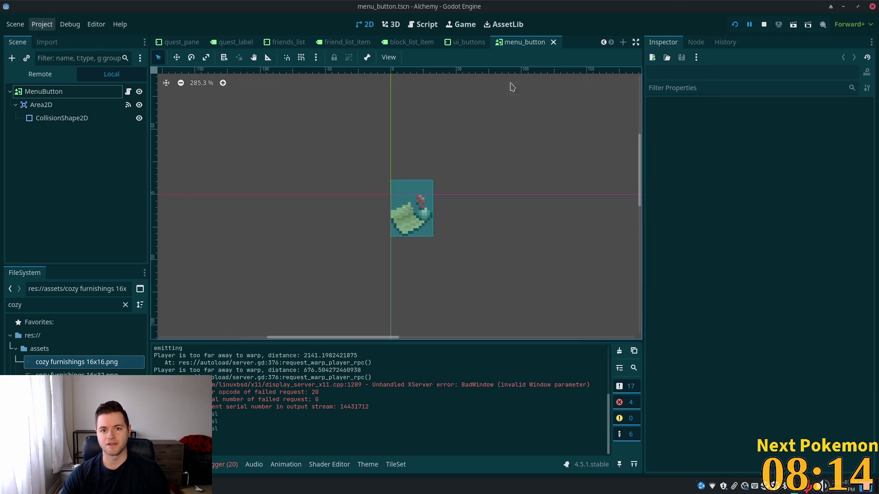
{"action": "left_click", "coordinate": [45, 92]}
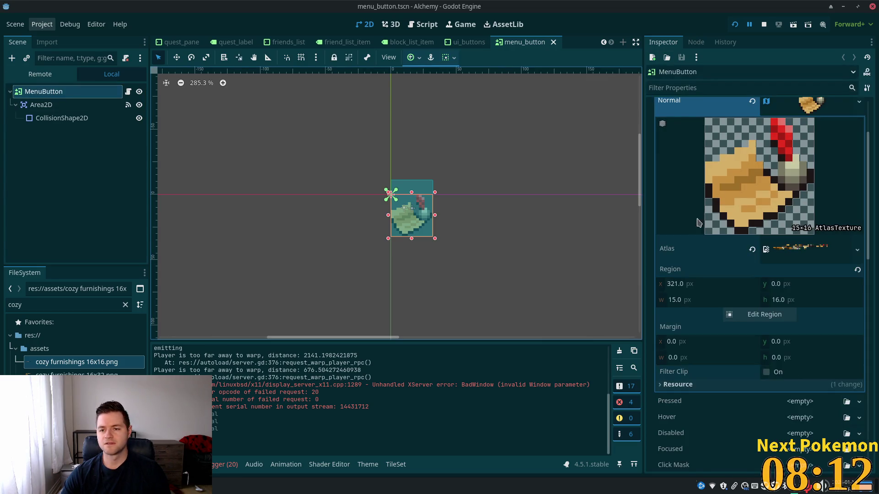
{"action": "key", "text": "ctrl+z"}
{"action": "key", "text": "ctrl+z"}
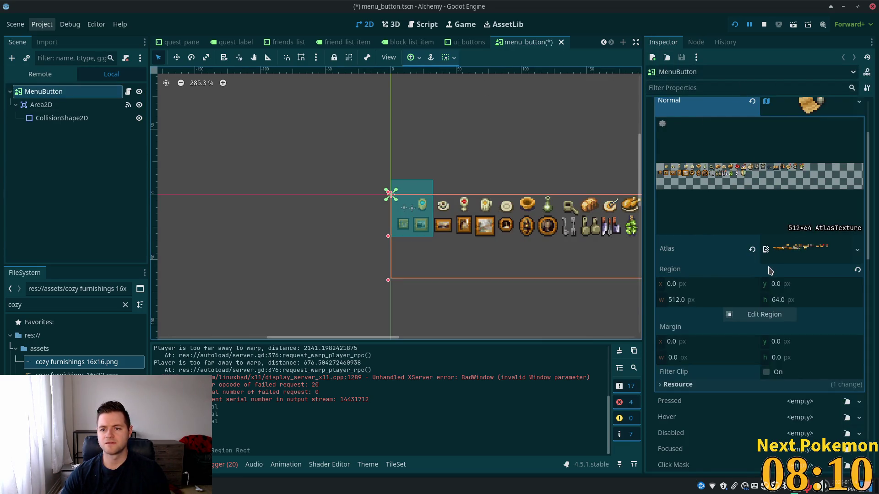
Step through undo/redo to restore the 26×26 gear icon as the MenuButton texture
{"action": "key", "text": "ctrl+z"}
{"action": "key", "text": "ctrl+z"}
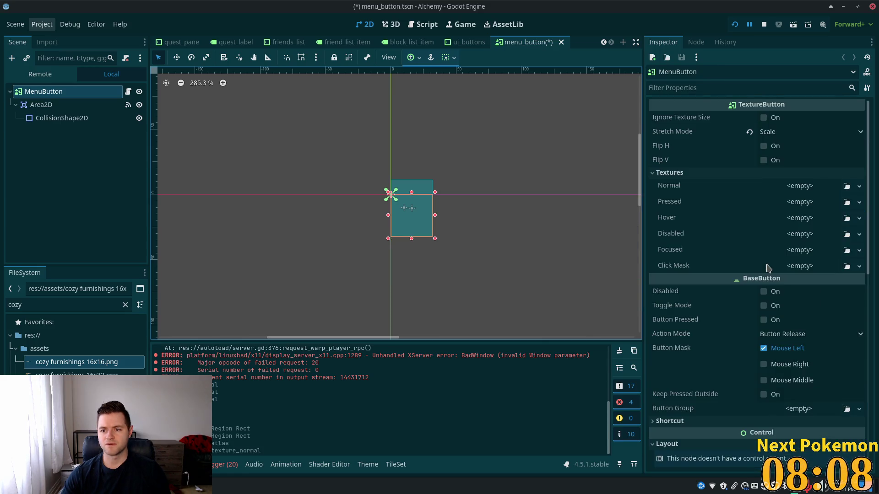
{"action": "key", "text": "ctrl+shift+z"}
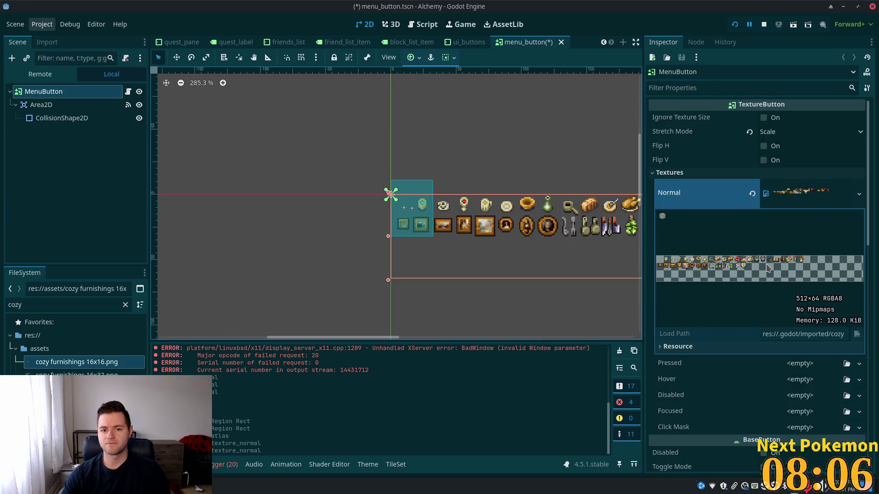
{"action": "key", "text": "ctrl+shift+z"}
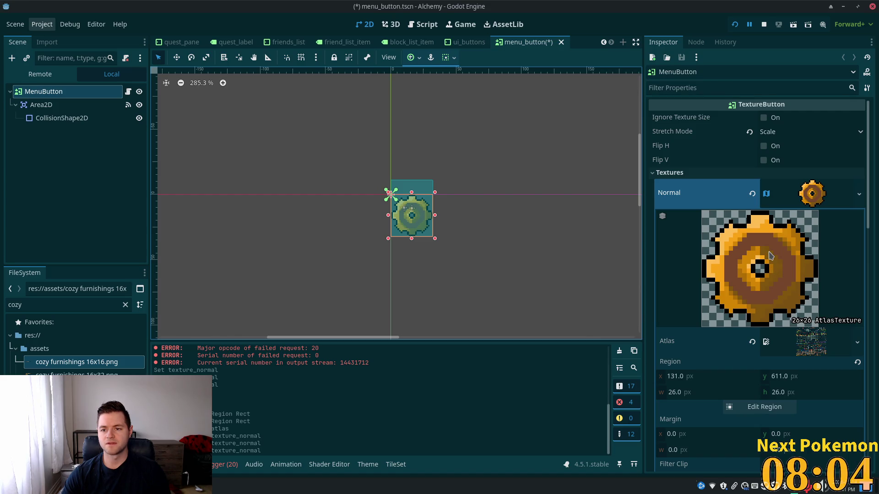
Save, run the game twice and confirm the gear buttons open the friends and skills panels
{"action": "key", "text": "F5"}
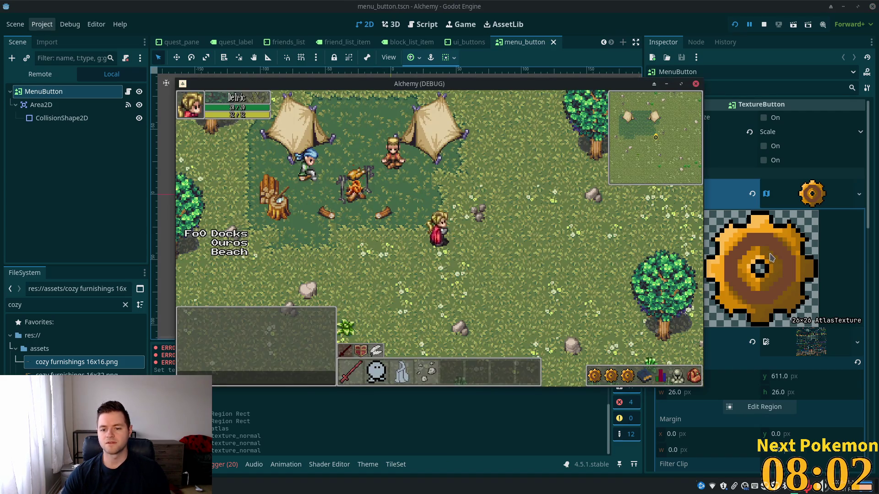
{"action": "left_click", "coordinate": [628, 375]}
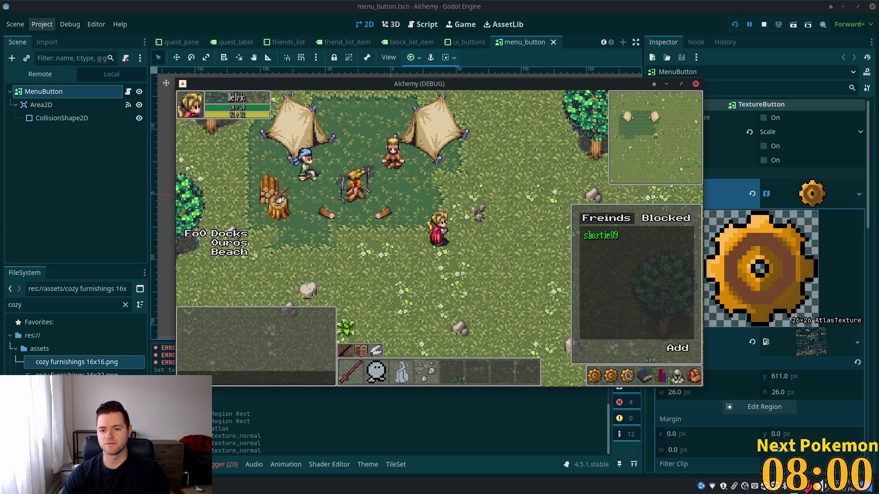
{"action": "left_click", "coordinate": [628, 377]}
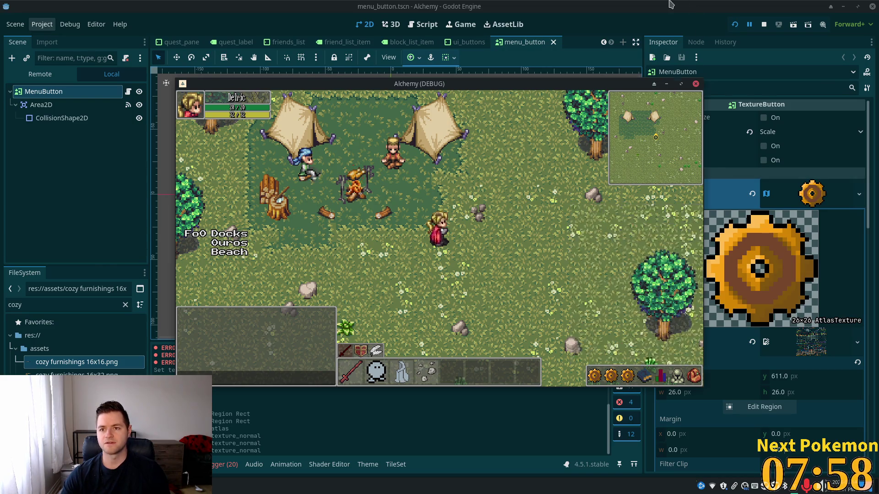
{"action": "left_click", "coordinate": [696, 83]}
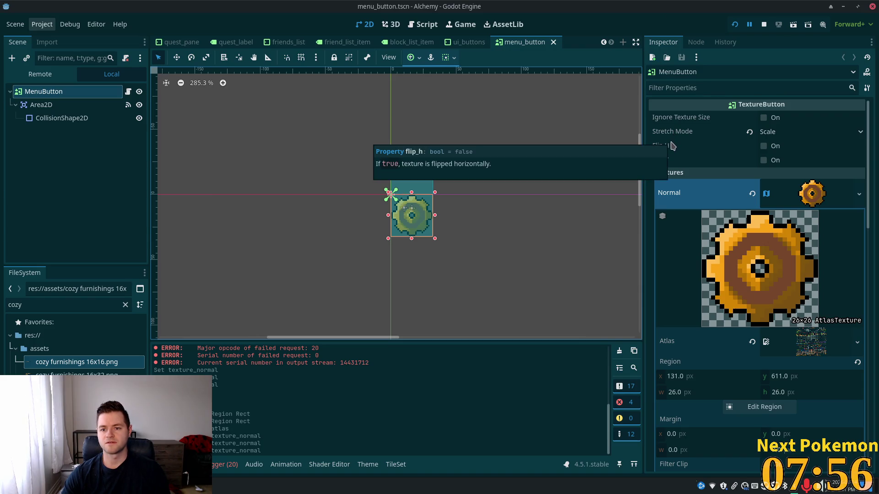
{"action": "key", "text": "F5"}
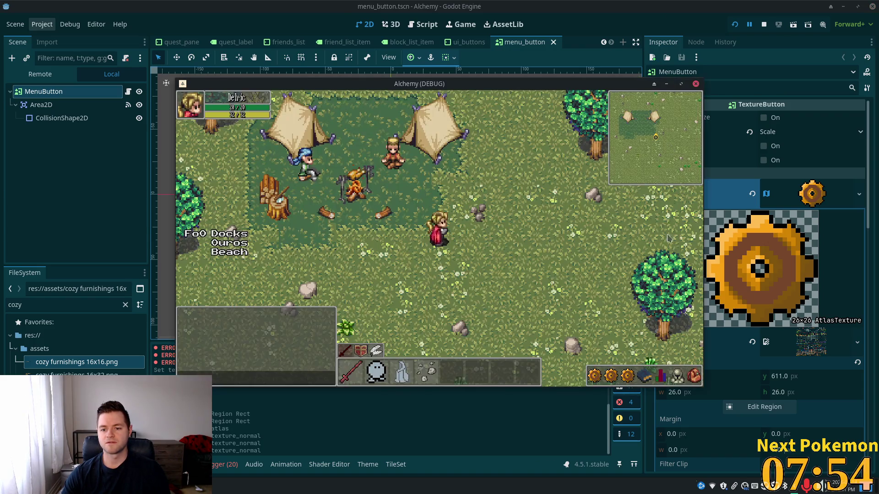
{"action": "left_click", "coordinate": [627, 376]}
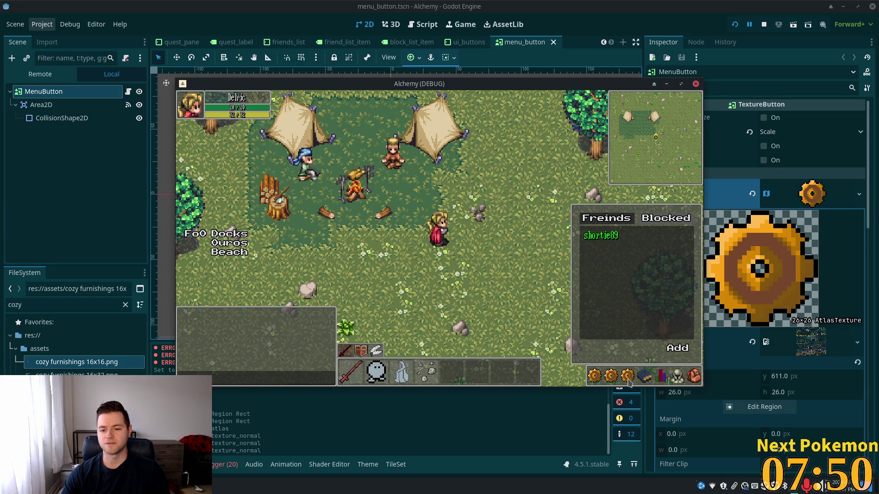
{"action": "left_click", "coordinate": [629, 379]}
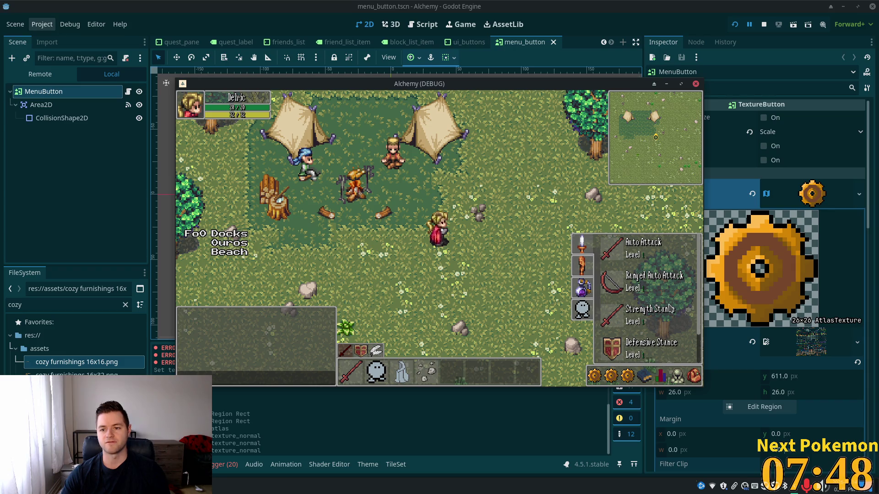
{"action": "left_click", "coordinate": [619, 59]}
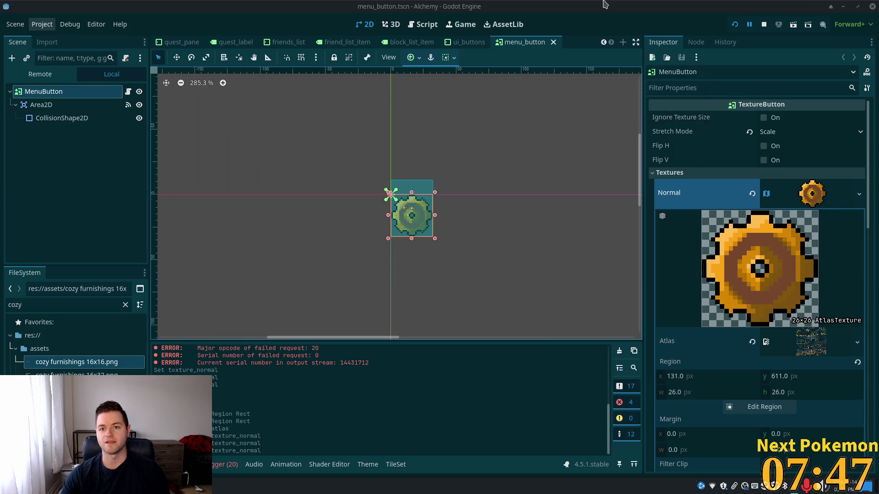
Make the Normal texture unique, clear it and create a fresh AtlasTexture
{"action": "right_click", "coordinate": [788, 184]}
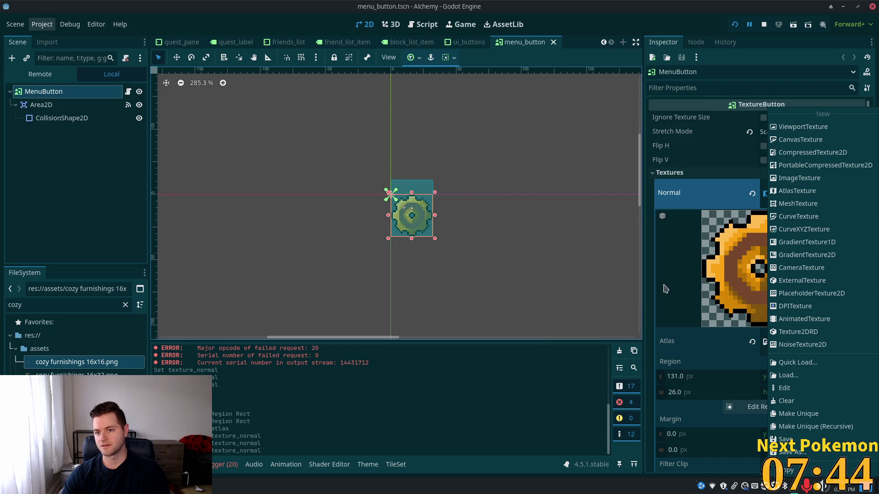
{"action": "left_click", "coordinate": [649, 297]}
{"action": "left_click", "coordinate": [839, 198]}
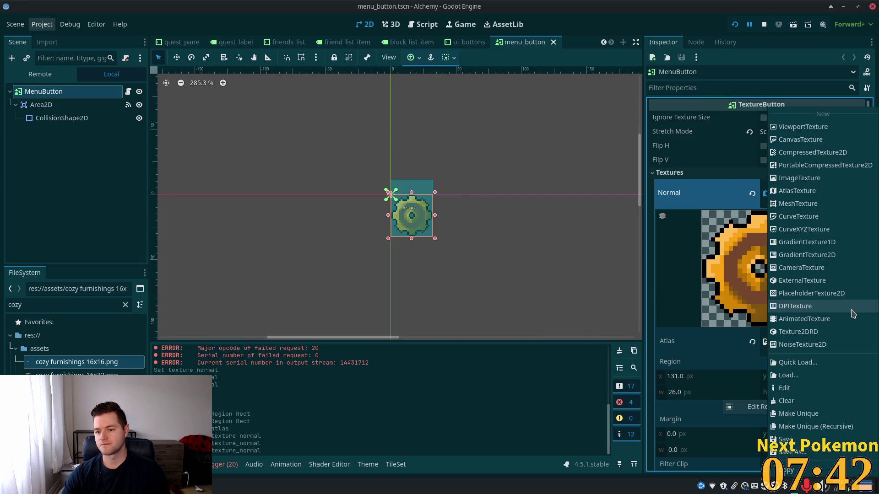
{"action": "left_click", "coordinate": [823, 414]}
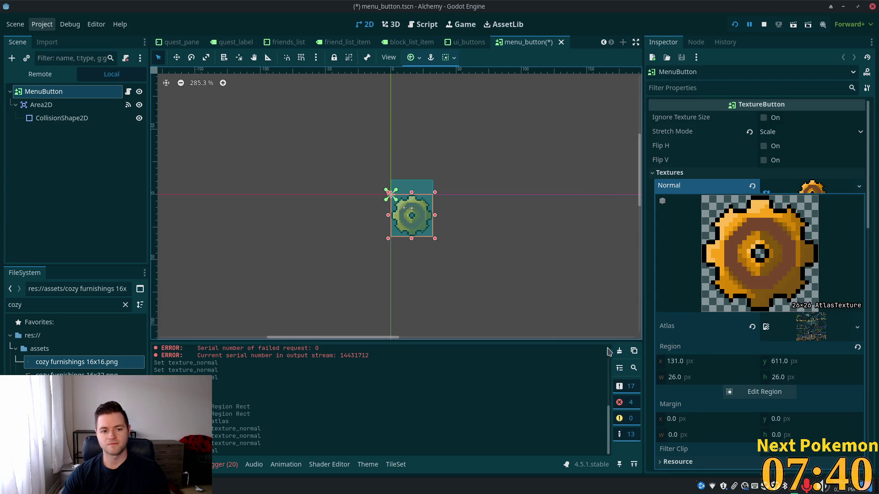
{"action": "left_click", "coordinate": [752, 186]}
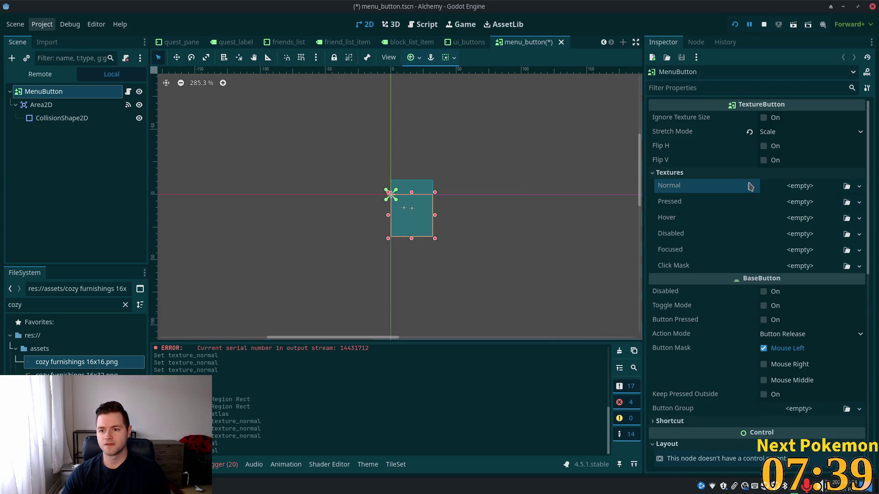
{"action": "left_click", "coordinate": [815, 192]}
{"action": "left_click", "coordinate": [819, 277]}
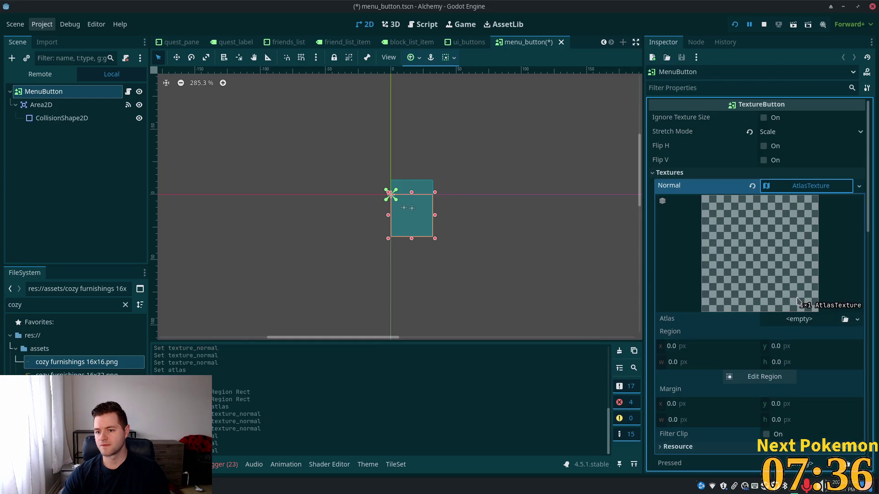
Set cozy furnishings 16x16.png as atlas, pick the 15×16 scroll sprite at x 321, and save
{"action": "mouse_move", "coordinate": [77, 362]}
{"action": "left_mouse_down"}
{"action": "mouse_move", "coordinate": [778, 359]}
{"action": "mouse_move", "coordinate": [779, 323]}
{"action": "left_mouse_up"}
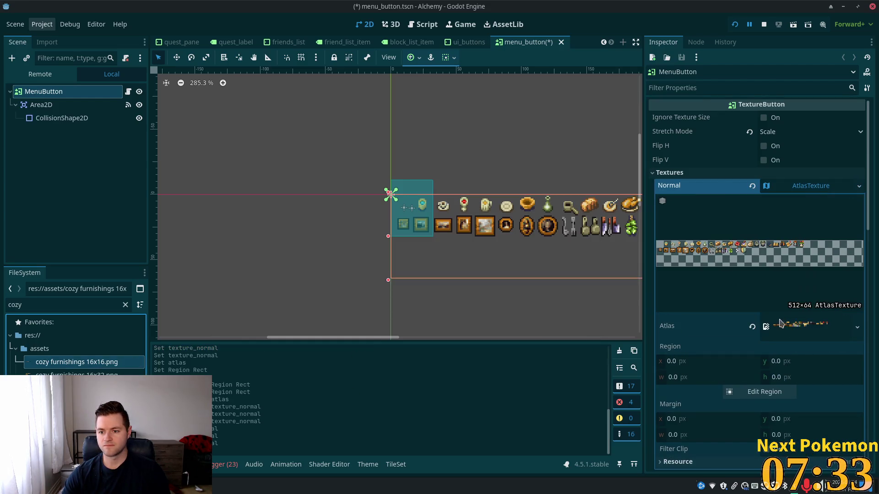
{"action": "left_click", "coordinate": [750, 391]}
{"action": "left_click", "coordinate": [483, 234]}
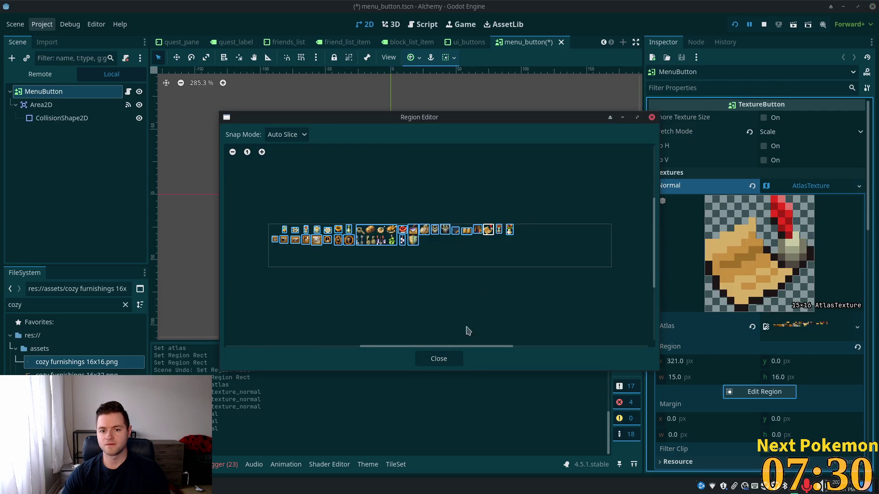
{"action": "left_click", "coordinate": [438, 359]}
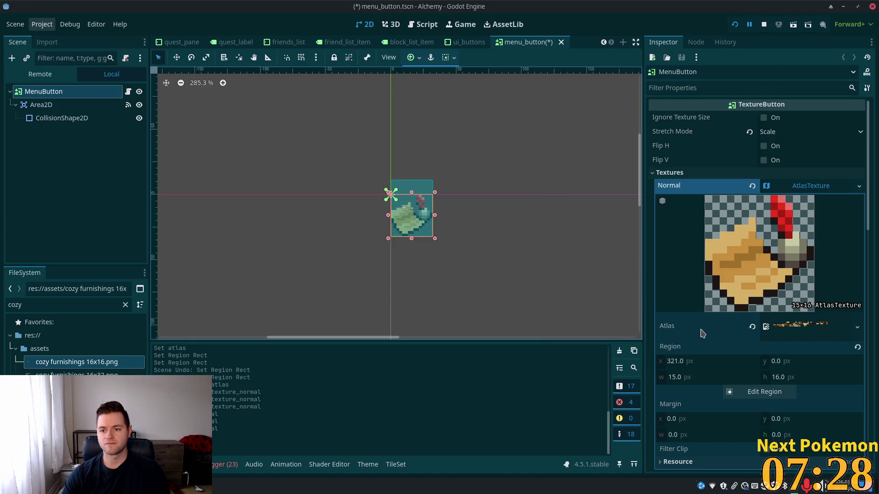
{"action": "key", "text": "ctrl+s"}
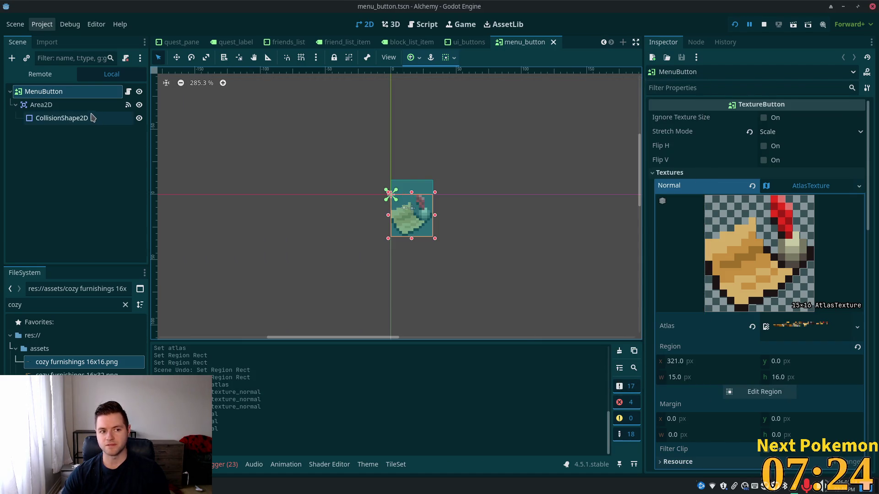
{"action": "left_click", "coordinate": [59, 105]}
{"action": "left_click", "coordinate": [64, 96]}
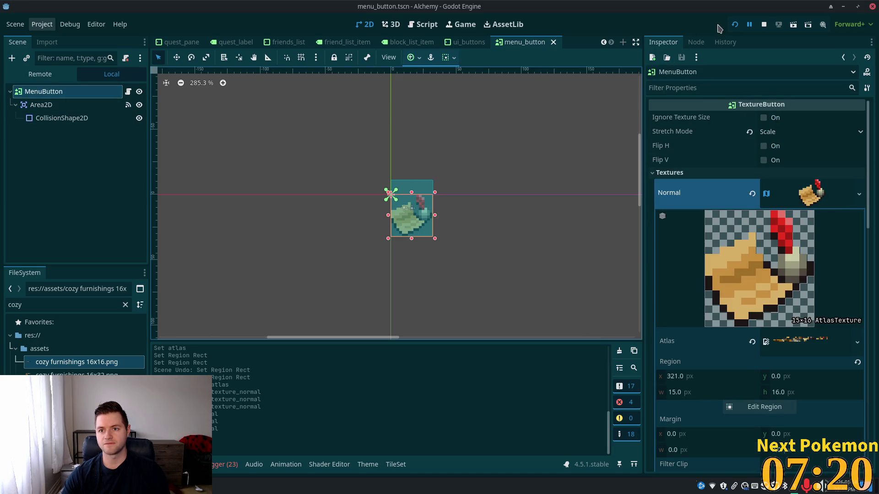
Run the game, open the gear's Settings/Logout/Exit menu and the Quests list, then re-preview cozy furnishings 16x16.png
{"action": "left_click", "coordinate": [734, 24]}
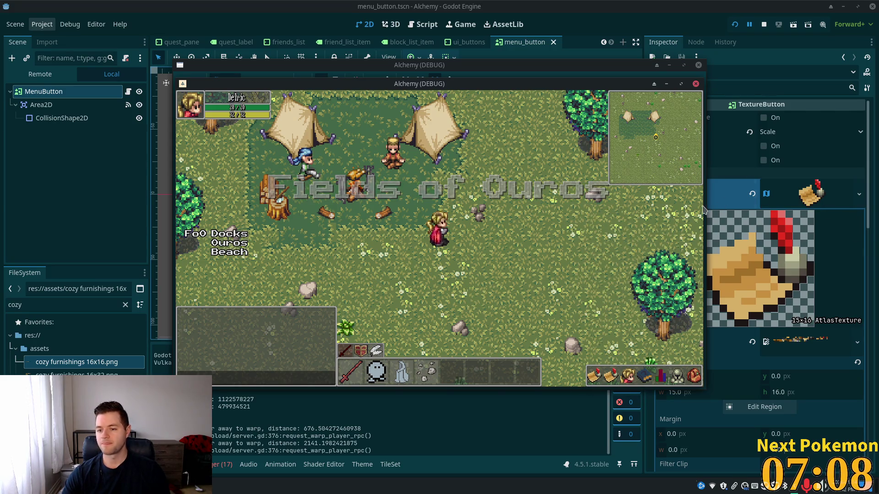
{"action": "left_click", "coordinate": [594, 379]}
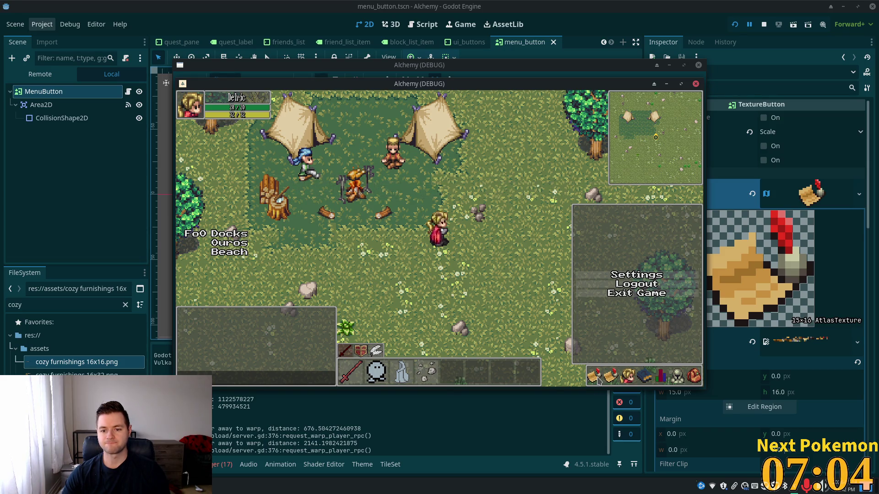
{"action": "left_click", "coordinate": [596, 378]}
{"action": "left_click", "coordinate": [636, 230]}
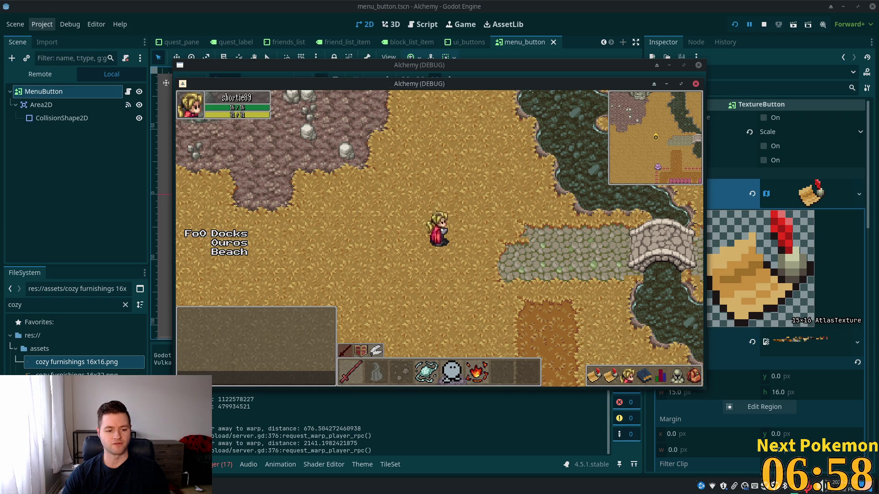
{"action": "key", "text": "alt+Tab"}
{"action": "key", "text": "Return"}
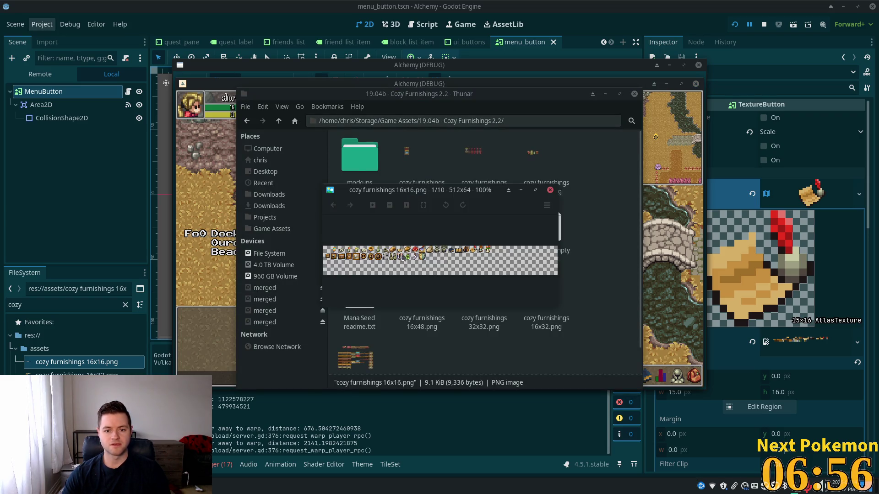
Close the 16x16 preview and scroll the Game Assets folder down to the Steampunk Manor entry
{"action": "scroll", "coordinate": [402, 254], "scroll_direction": "up", "scroll_amount": 4}
{"action": "mouse_move", "coordinate": [471, 265]}
{"action": "left_mouse_down"}
{"action": "mouse_move", "coordinate": [399, 267]}
{"action": "mouse_move", "coordinate": [549, 261]}
{"action": "left_mouse_up"}
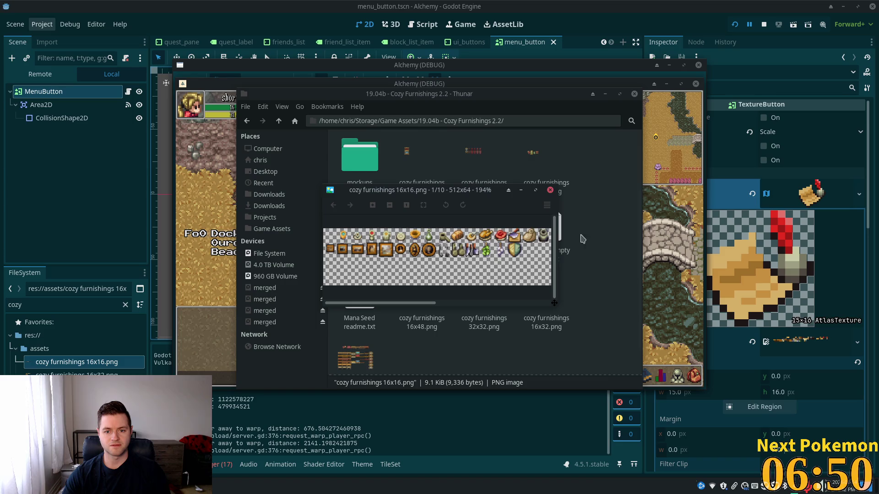
{"action": "left_click", "coordinate": [550, 190]}
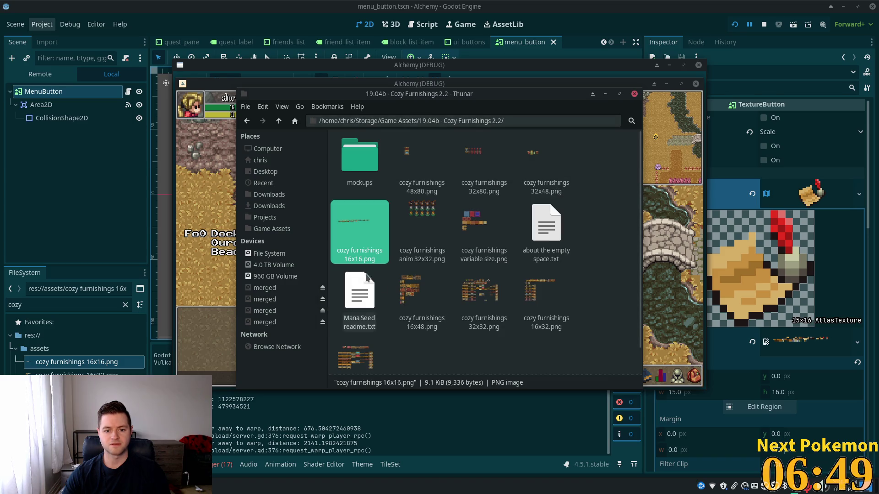
{"action": "left_click", "coordinate": [279, 121]}
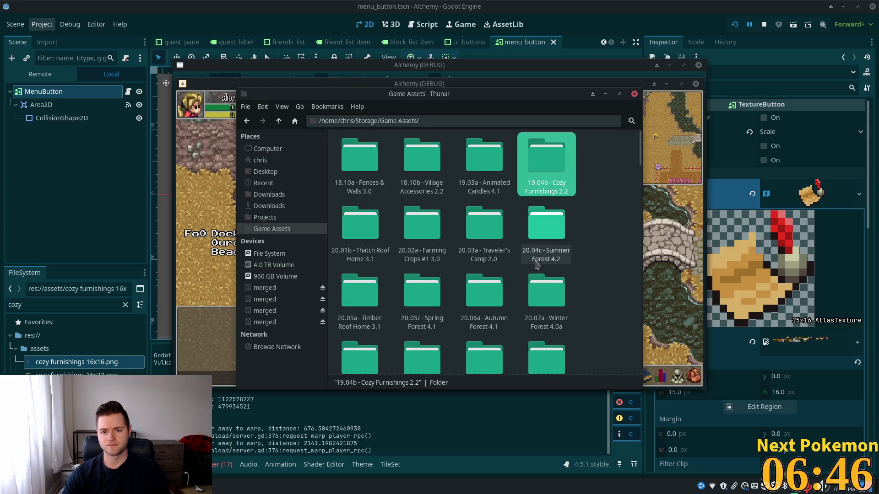
{"action": "scroll", "coordinate": [506, 267], "scroll_direction": "down", "scroll_amount": 3}
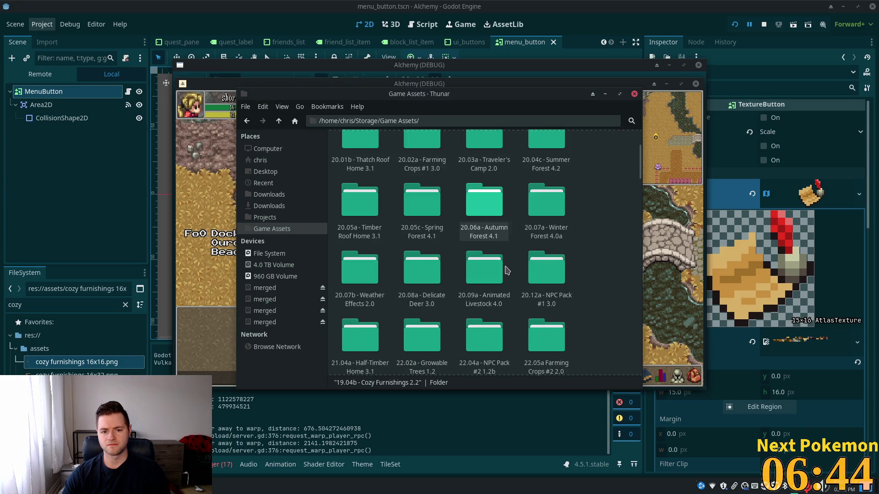
{"action": "scroll", "coordinate": [601, 300], "scroll_direction": "down", "scroll_amount": 4}
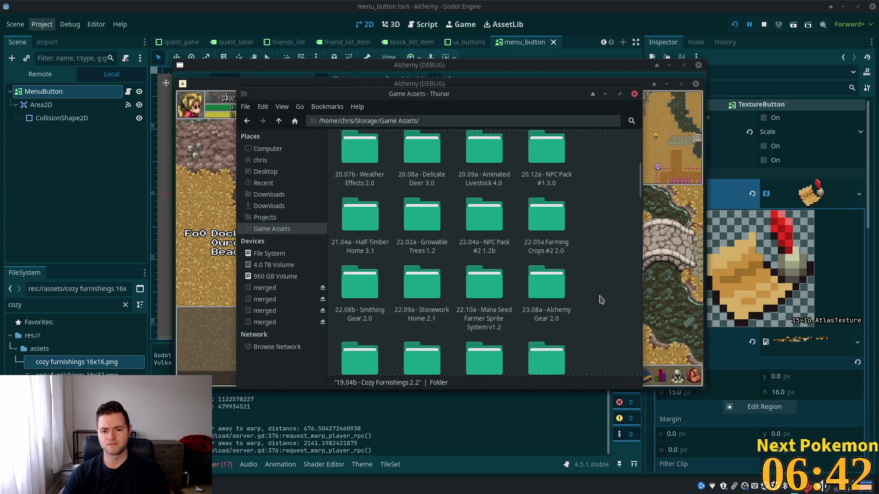
{"action": "scroll", "coordinate": [601, 300], "scroll_direction": "down", "scroll_amount": 2}
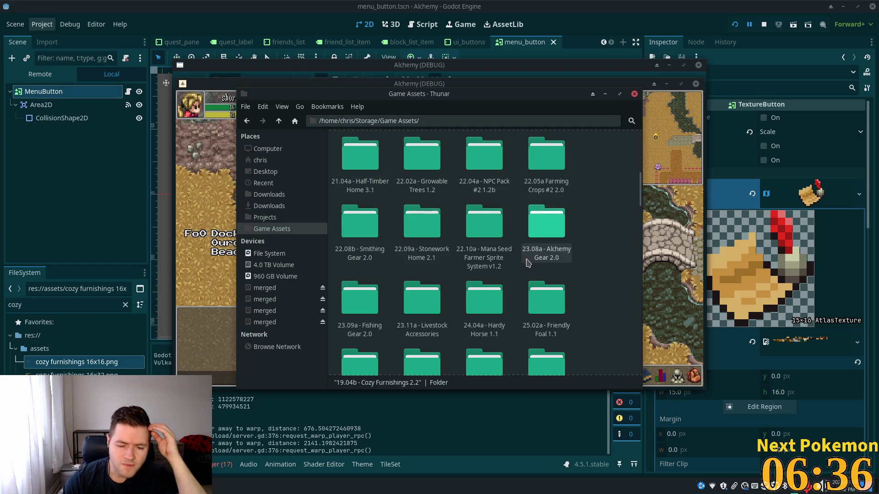
{"action": "scroll", "coordinate": [526, 264], "scroll_direction": "down", "scroll_amount": 2}
{"action": "scroll", "coordinate": [527, 264], "scroll_direction": "down", "scroll_amount": 2}
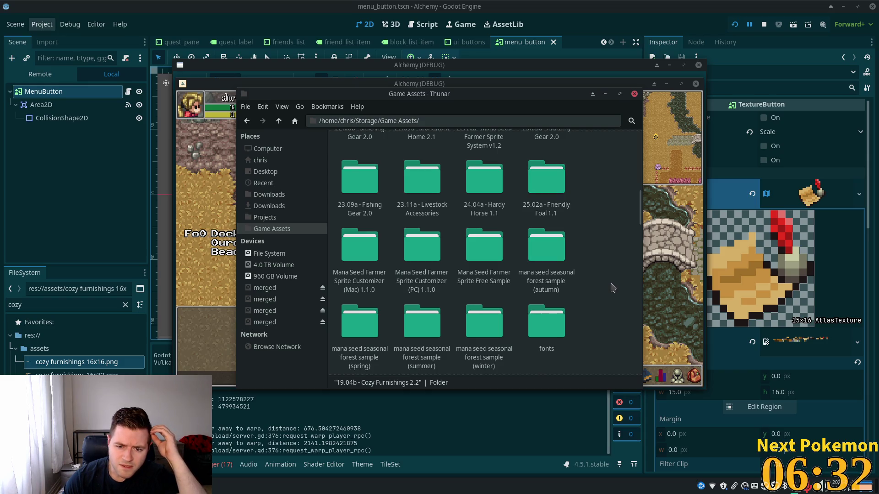
{"action": "scroll", "coordinate": [613, 288], "scroll_direction": "down", "scroll_amount": 4}
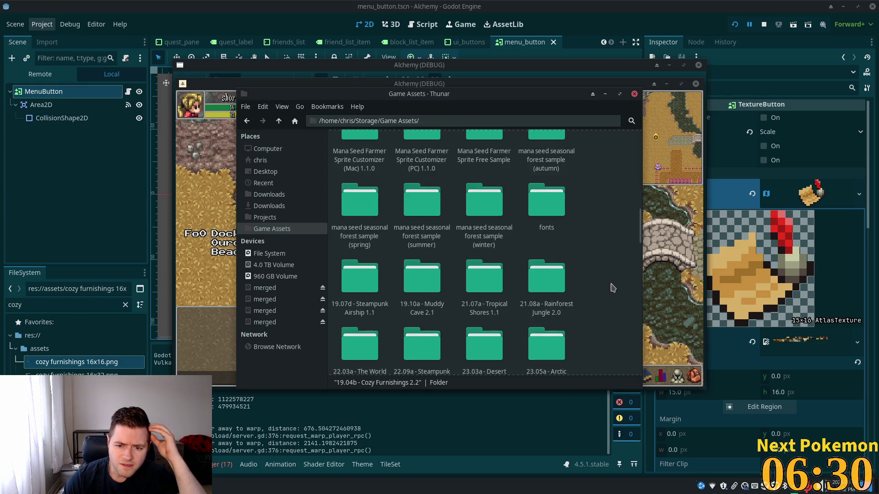
{"action": "scroll", "coordinate": [613, 287], "scroll_direction": "down", "scroll_amount": 2}
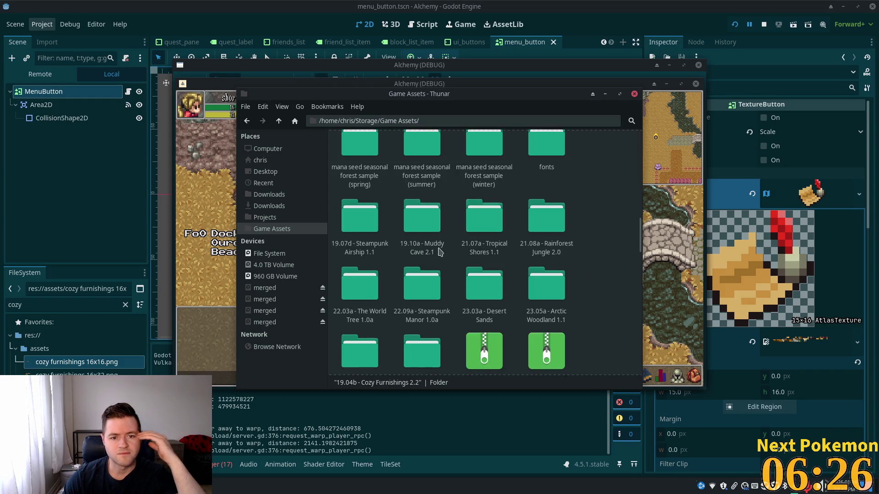
Open 22.09a - Steampunk Manor 1.0a and browse its extras and sliceable subfolders
{"action": "double_click", "coordinate": [429, 291]}
{"action": "double_click", "coordinate": [410, 165]}
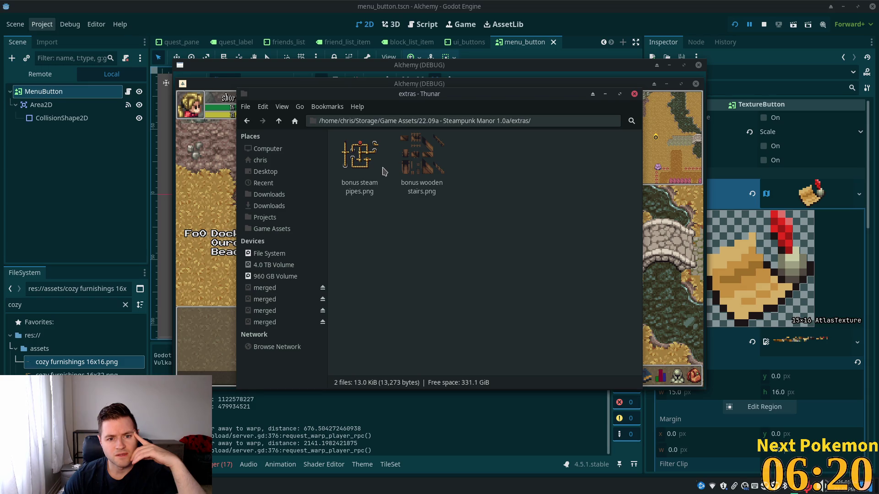
{"action": "left_click", "coordinate": [280, 121]}
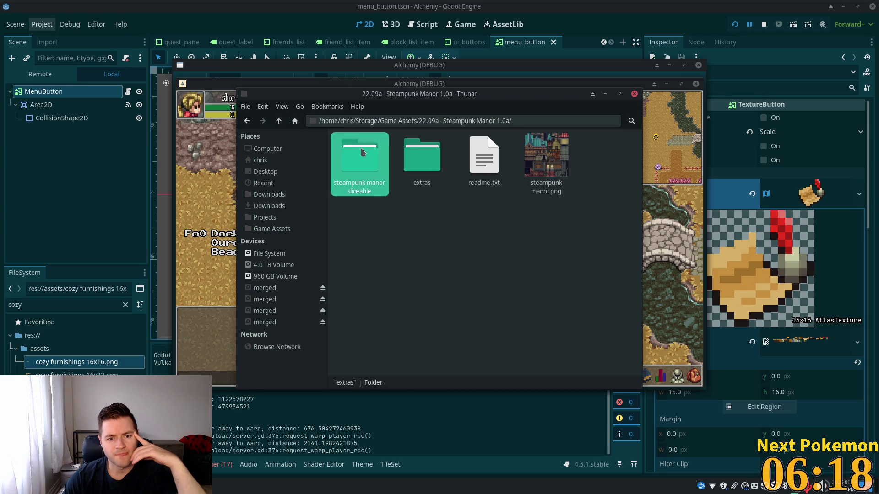
{"action": "double_click", "coordinate": [384, 171]}
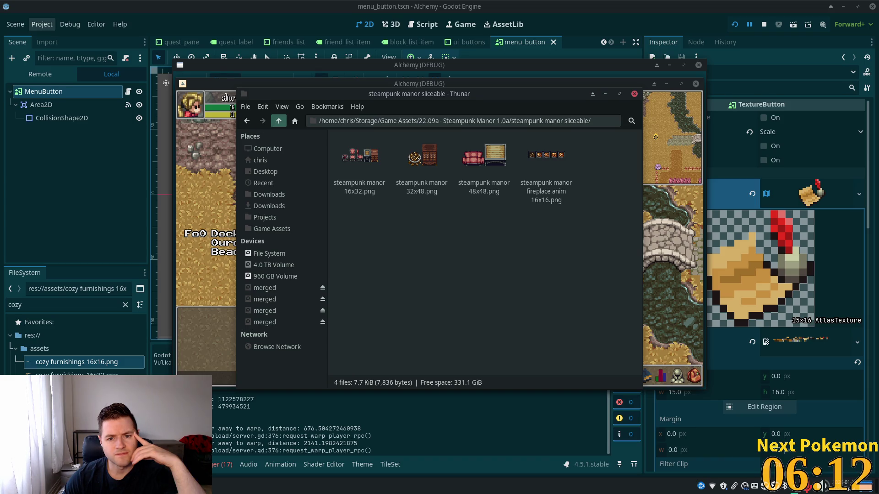
{"action": "left_click", "coordinate": [278, 121]}
Preview the steampunk manor.png tileset, close it and return to the Godot editor
{"action": "double_click", "coordinate": [542, 172]}
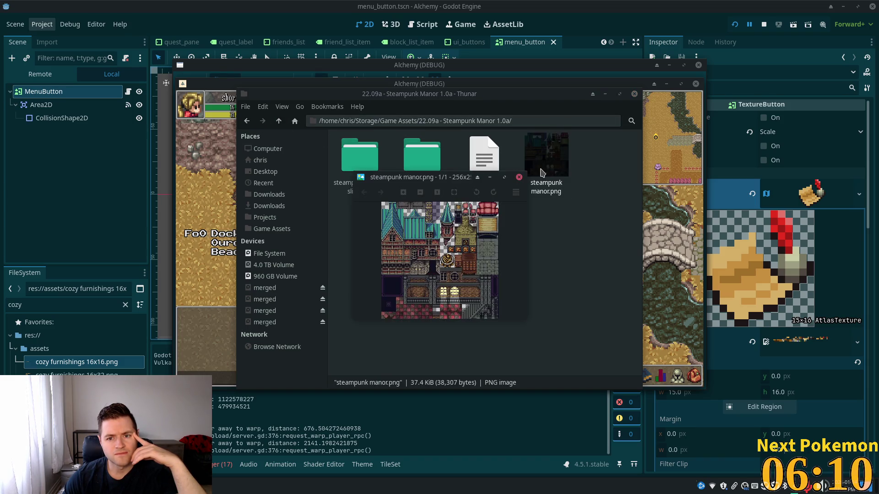
{"action": "scroll", "coordinate": [460, 261], "scroll_direction": "up", "scroll_amount": 3}
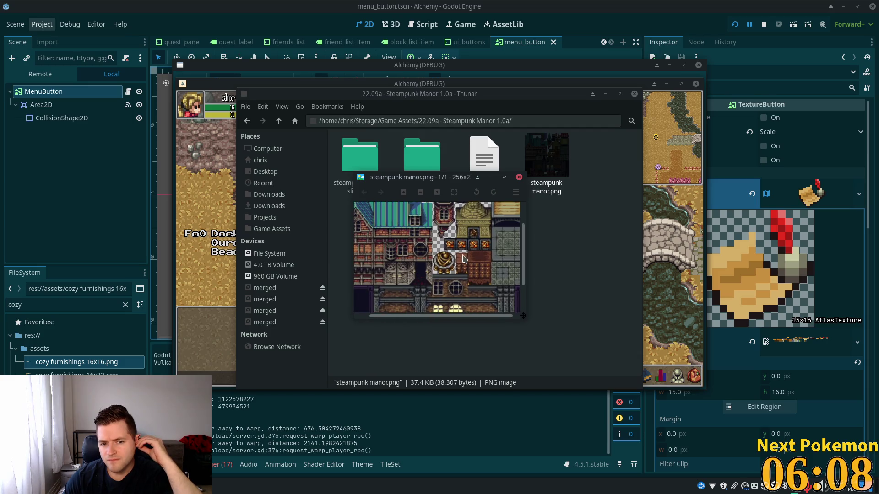
{"action": "left_click_drag", "start_coordinate": [443, 254], "coordinate": [491, 202]}
{"action": "left_click", "coordinate": [519, 177]}
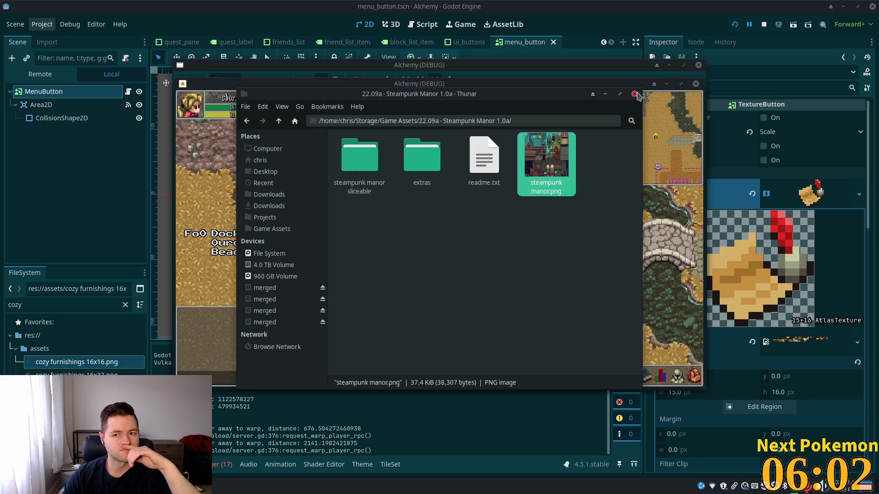
{"action": "left_click", "coordinate": [703, 12]}
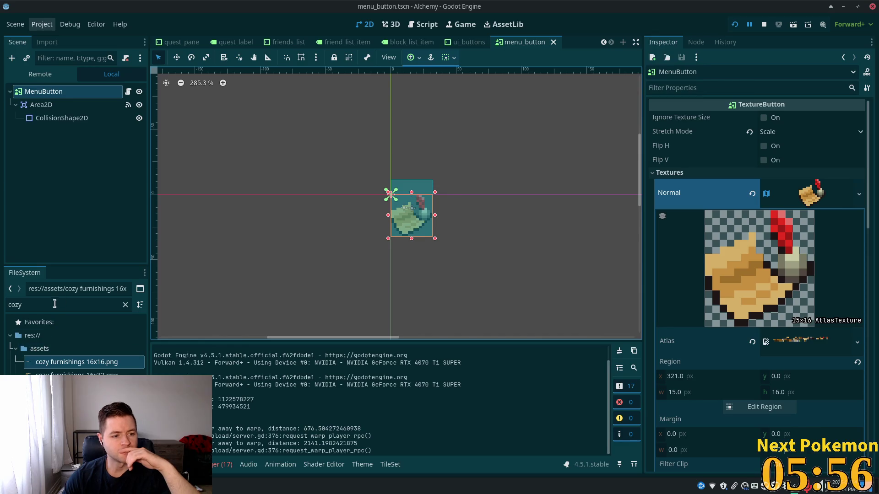
Clear the 'cozy' FileSystem filter and scroll through the full list of project files
{"action": "left_click_drag", "start_coordinate": [55, 303], "coordinate": [10, 296]}
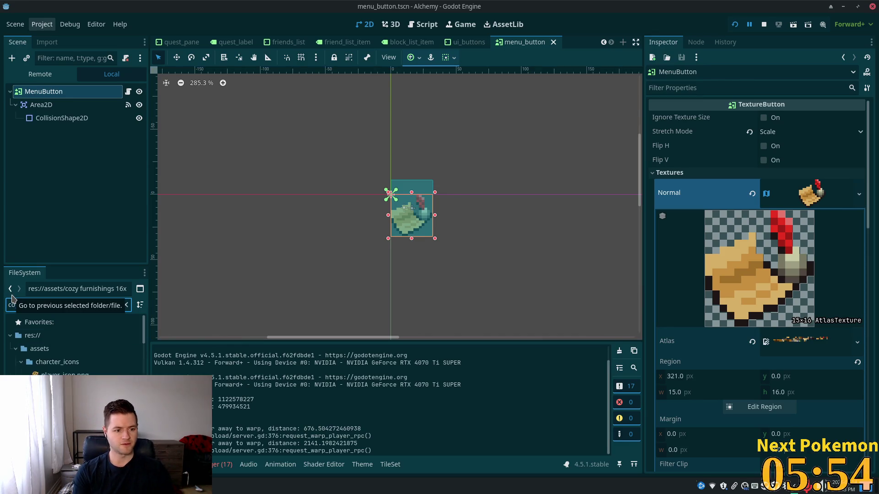
{"action": "type", "text": "menu"}
{"action": "key", "text": "BackSpace"}
{"action": "key", "text": "BackSpace"}
{"action": "key", "text": "BackSpace"}
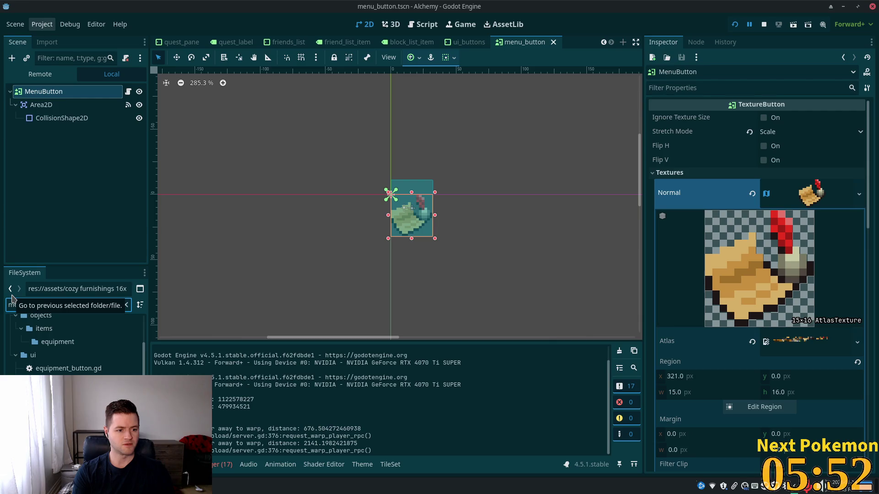
{"action": "scroll", "coordinate": [69, 348], "scroll_direction": "down", "scroll_amount": 5}
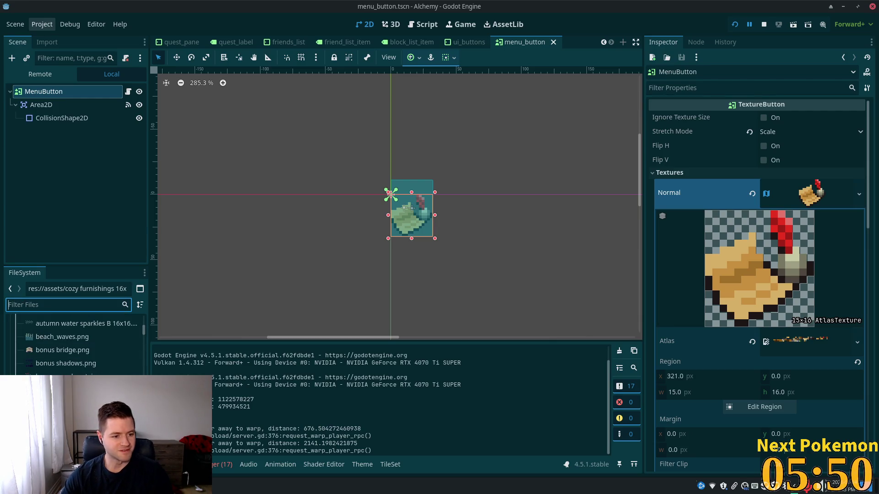
{"action": "scroll", "coordinate": [132, 369], "scroll_direction": "down", "scroll_amount": 3}
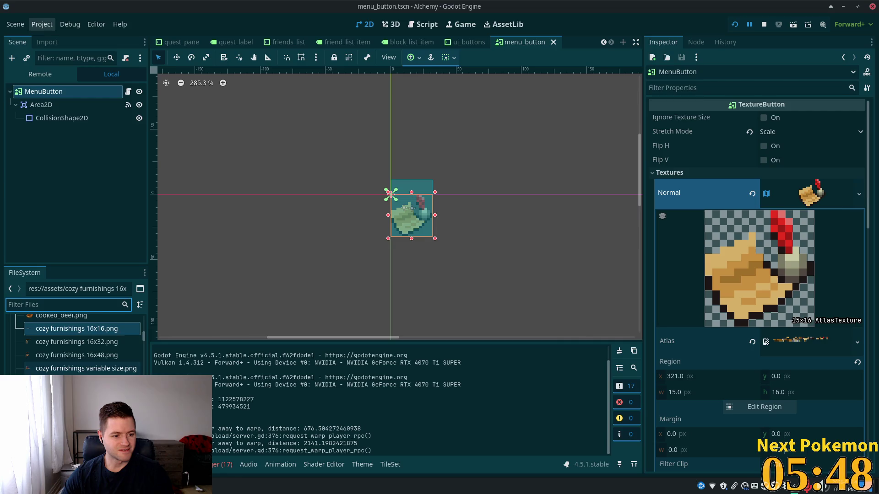
{"action": "scroll", "coordinate": [76, 343], "scroll_direction": "down", "scroll_amount": 10}
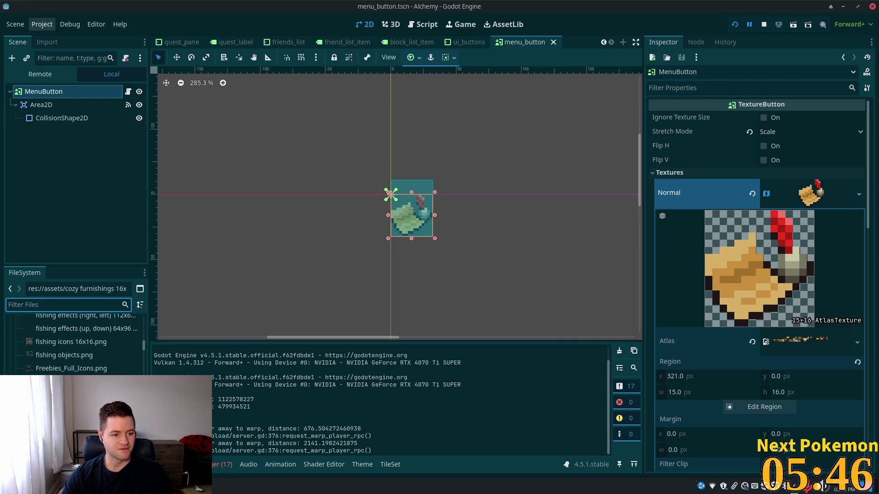
{"action": "scroll", "coordinate": [143, 355], "scroll_direction": "down", "scroll_amount": 8}
{"action": "mouse_move", "coordinate": [144, 356]}
{"action": "left_mouse_down"}
{"action": "mouse_move", "coordinate": [145, 381]}
{"action": "mouse_move", "coordinate": [148, 331]}
{"action": "left_mouse_up"}
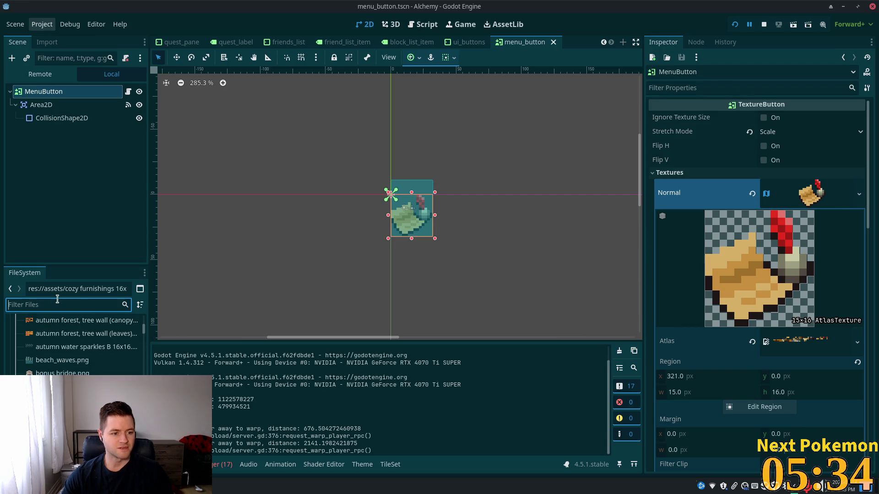
Filter by 'icons' and inspect Freebies_Full_Icons.png, then reselect the MenuButton
{"action": "type", "text": "icons"}
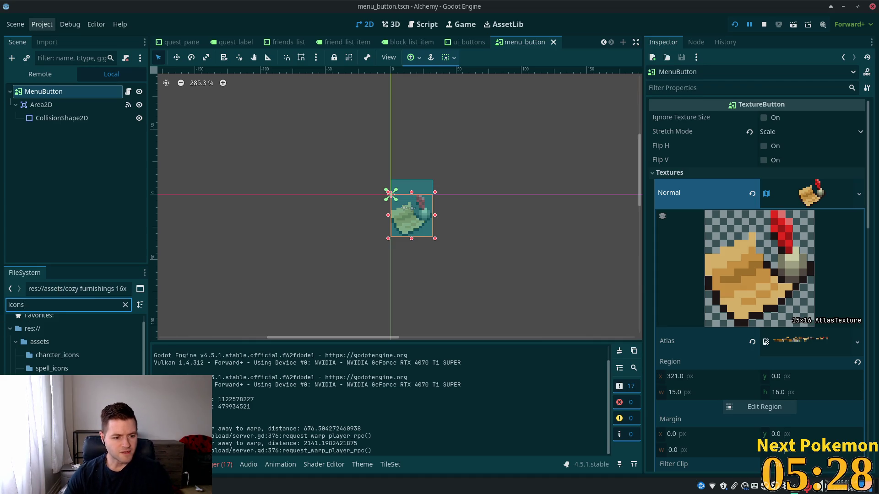
{"action": "left_click", "coordinate": [59, 382]}
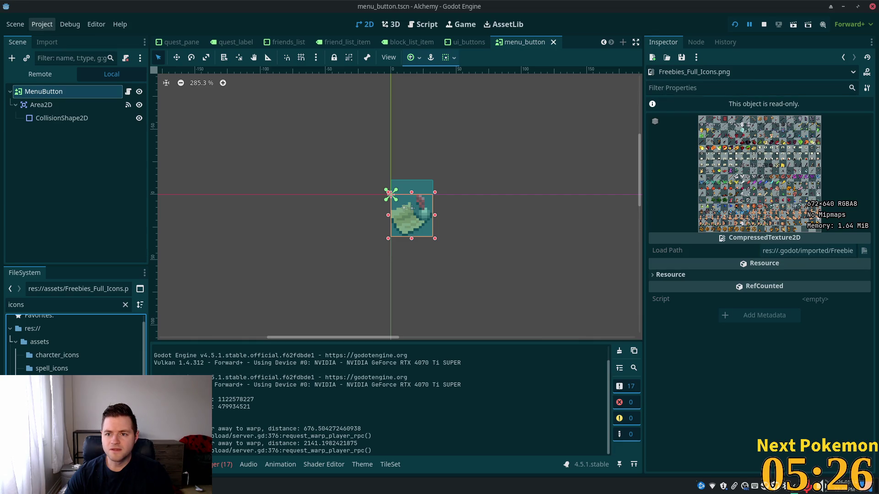
{"action": "left_click", "coordinate": [42, 95]}
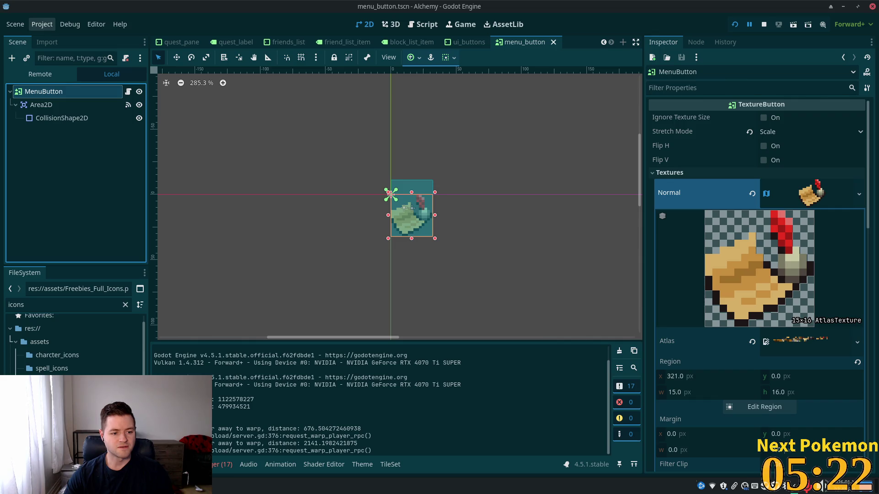
Make the MenuButton's Normal texture unique and use the Freebies icon sheet as its atlas
{"action": "right_click", "coordinate": [781, 203]}
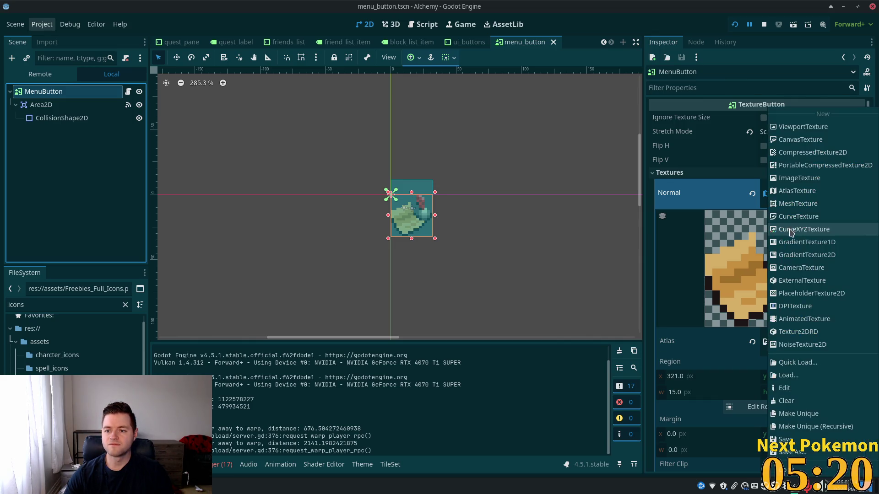
{"action": "left_click", "coordinate": [823, 417]}
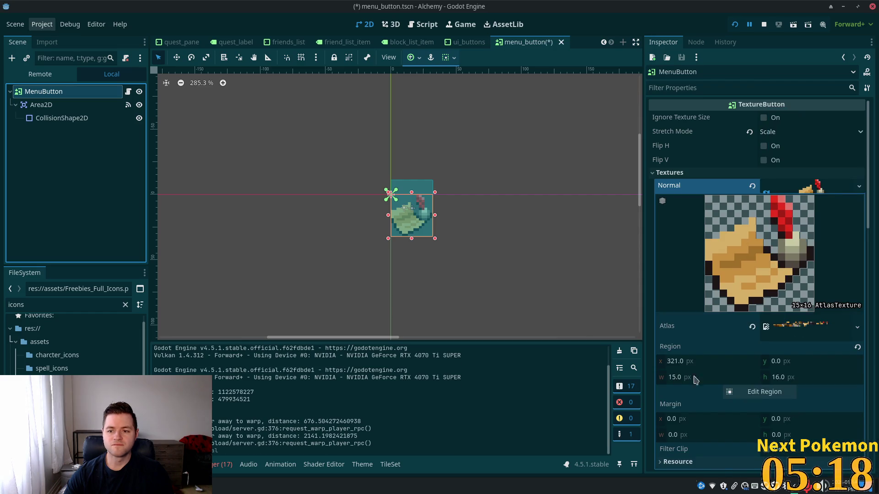
{"action": "mouse_move", "coordinate": [92, 357]}
{"action": "left_mouse_down"}
{"action": "mouse_move", "coordinate": [504, 229]}
{"action": "mouse_move", "coordinate": [814, 274]}
{"action": "mouse_move", "coordinate": [815, 265]}
{"action": "mouse_move", "coordinate": [793, 328]}
{"action": "left_mouse_up"}
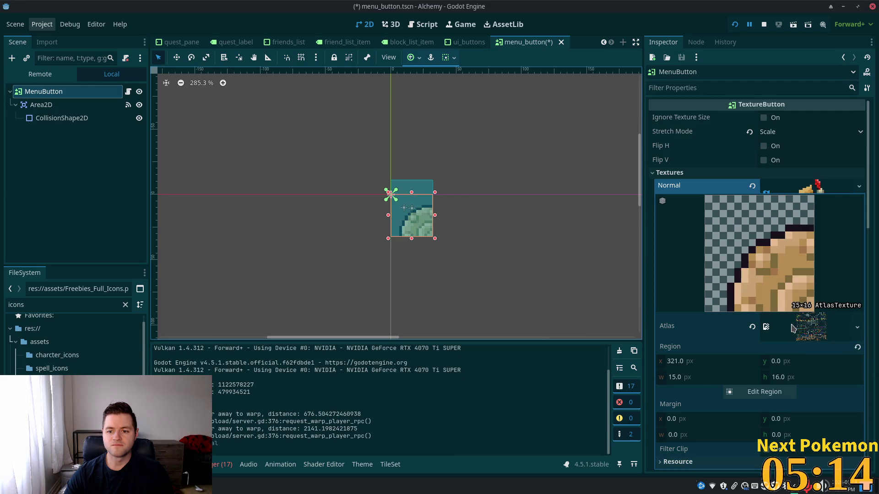
Select the 26×26 gear region at x 131, y 611 and save menu_button.tscn
{"action": "left_click", "coordinate": [755, 392]}
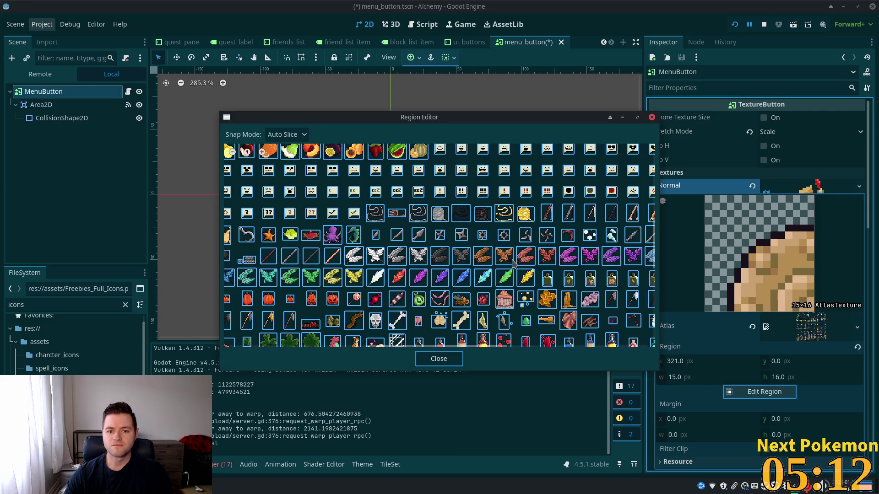
{"action": "scroll", "coordinate": [513, 264], "scroll_direction": "down", "scroll_amount": 3}
{"action": "scroll", "coordinate": [485, 205], "scroll_direction": "down", "scroll_amount": 3}
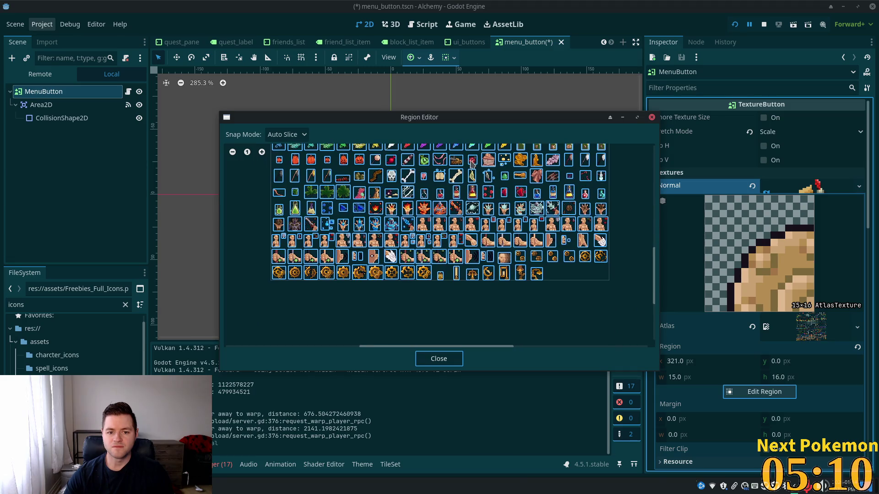
{"action": "scroll", "coordinate": [357, 265], "scroll_direction": "up", "scroll_amount": 2}
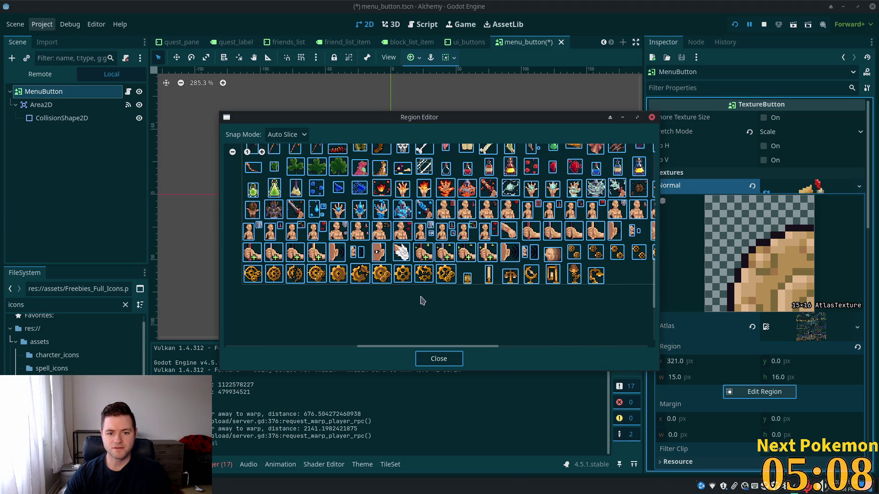
{"action": "left_click", "coordinate": [336, 278]}
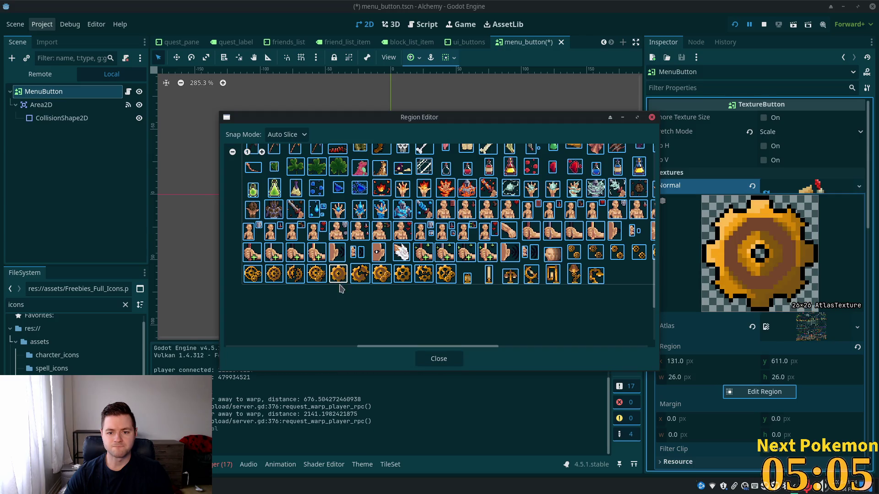
{"action": "left_click", "coordinate": [442, 358]}
{"action": "key", "text": "ctrl+s"}
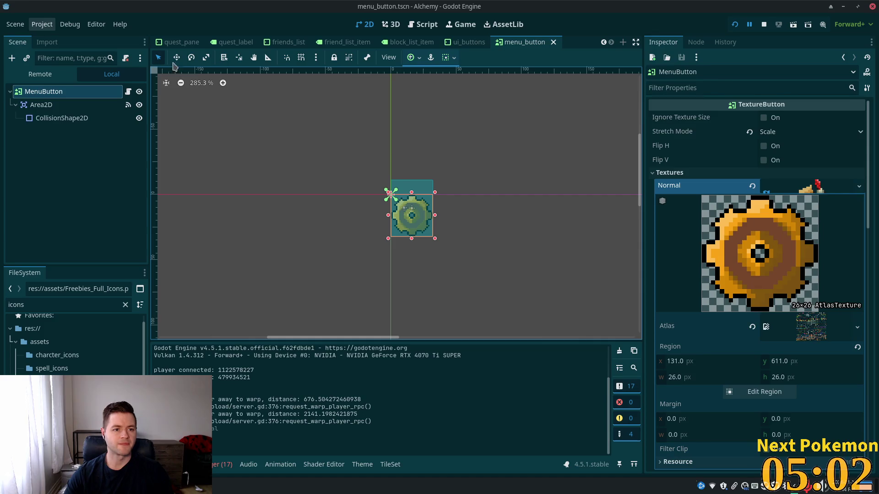
{"action": "left_click", "coordinate": [734, 25]}
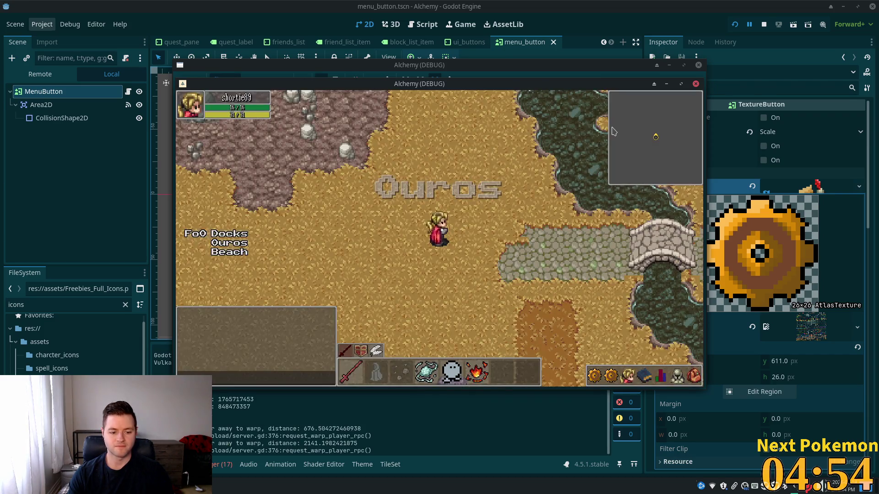
{"action": "left_click", "coordinate": [610, 375]}
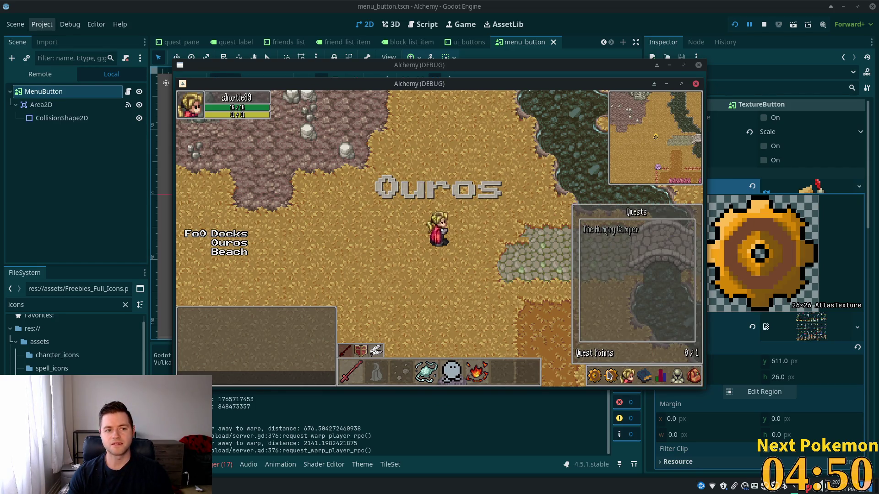
{"action": "left_click", "coordinate": [616, 363]}
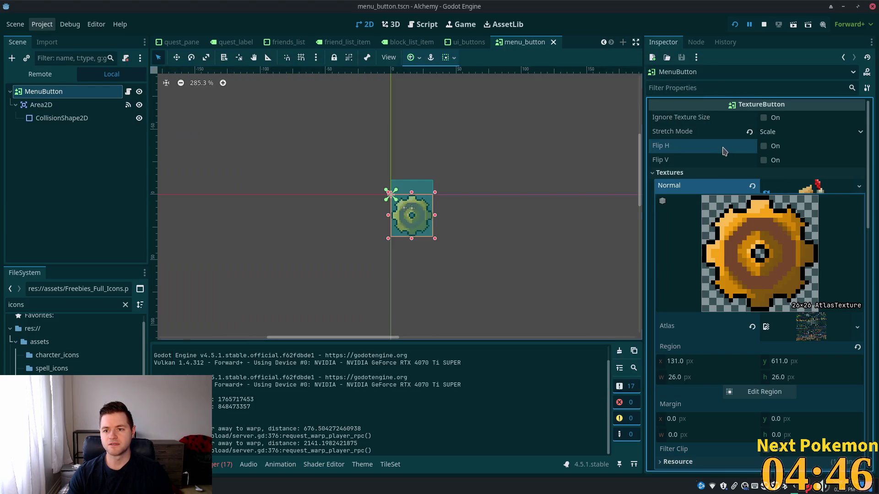
{"action": "left_click", "coordinate": [724, 152]}
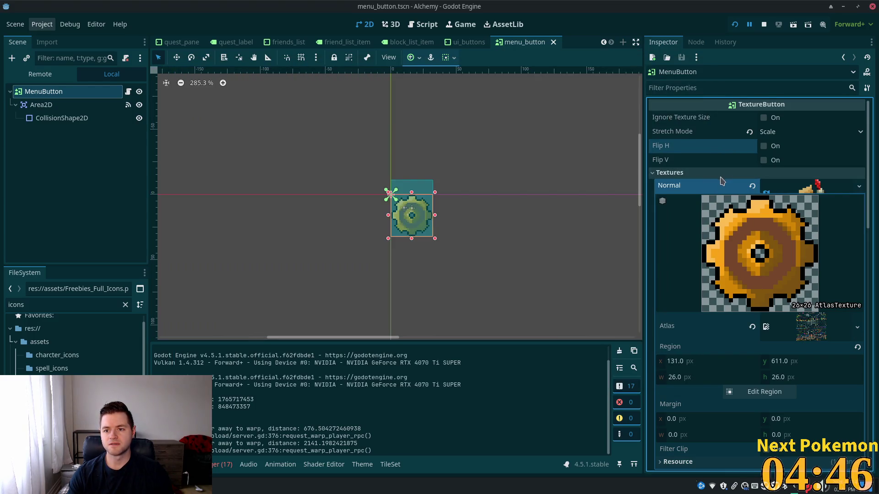
{"action": "left_click", "coordinate": [801, 187]}
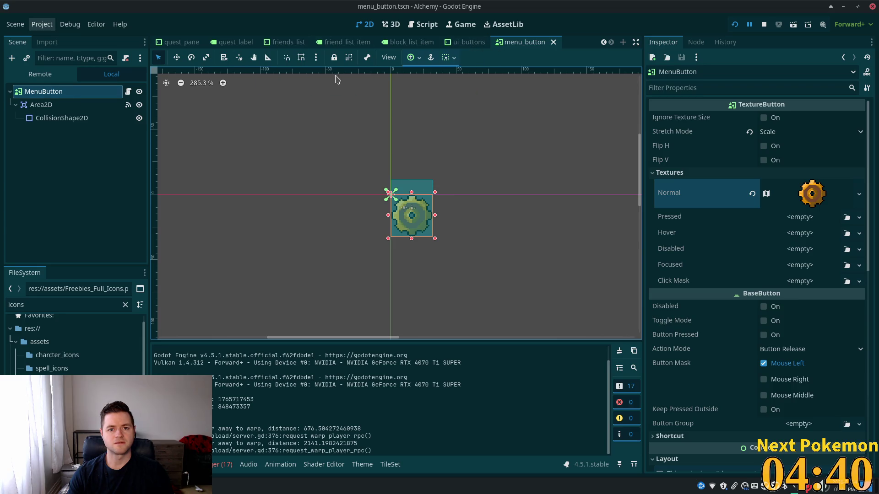
{"action": "scroll", "coordinate": [286, 44], "scroll_direction": "up", "scroll_amount": 6}
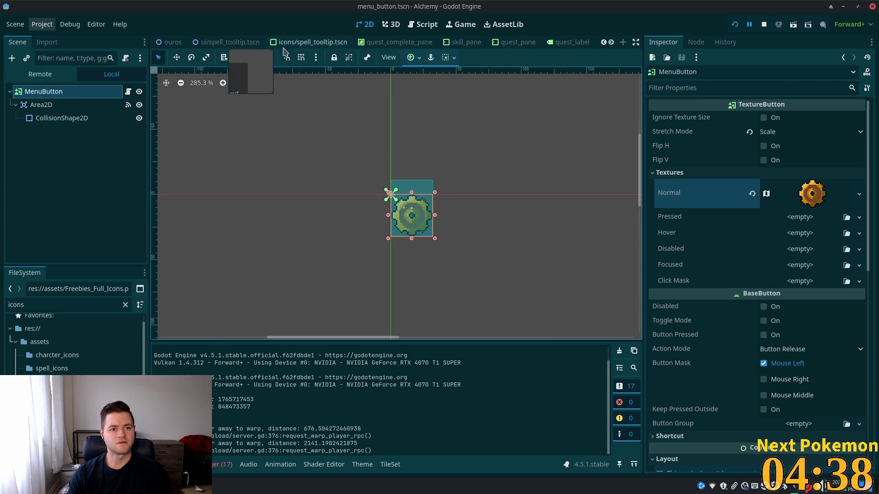
{"action": "scroll", "coordinate": [288, 45], "scroll_direction": "up", "scroll_amount": 5}
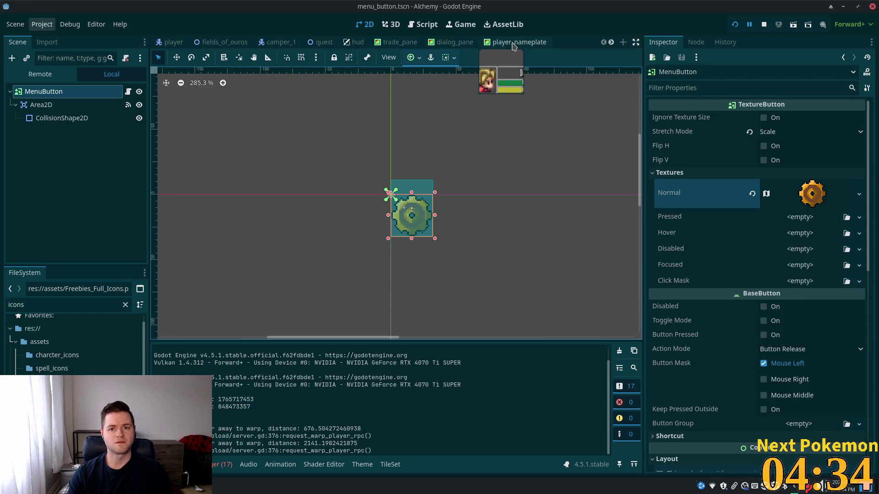
{"action": "left_click", "coordinate": [353, 46]}
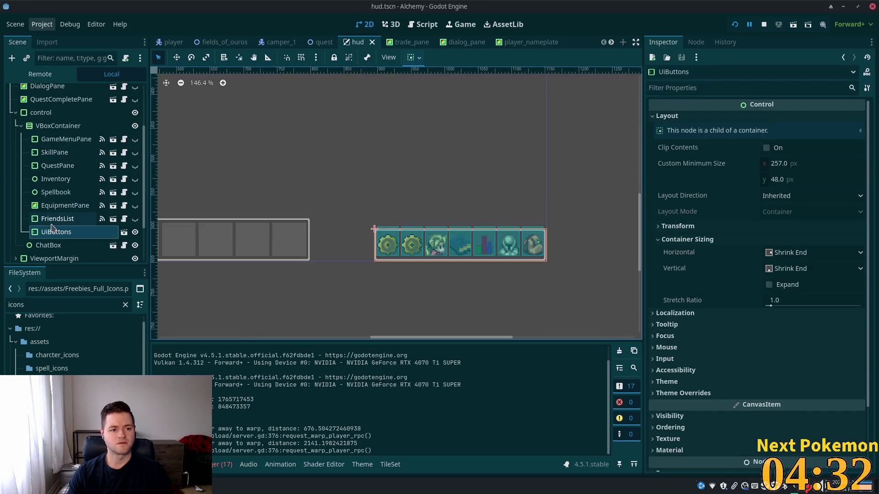
{"action": "left_click", "coordinate": [126, 230]}
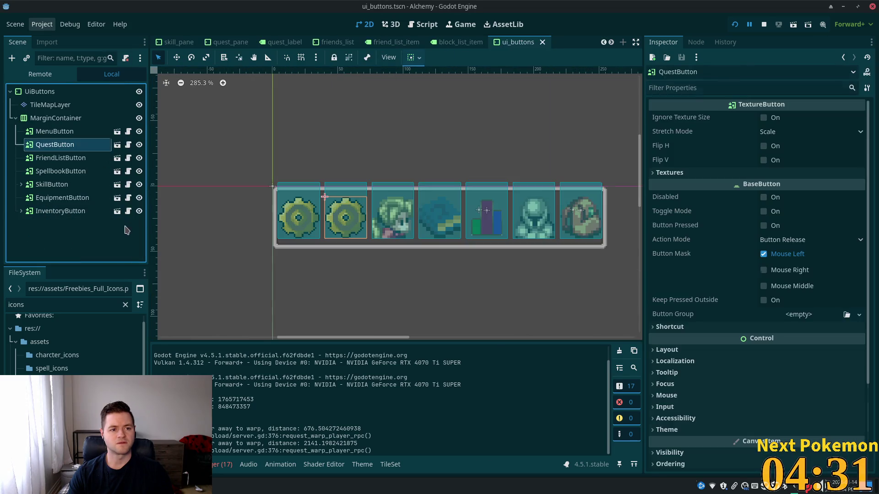
{"action": "left_click", "coordinate": [56, 136]}
{"action": "left_click", "coordinate": [58, 147]}
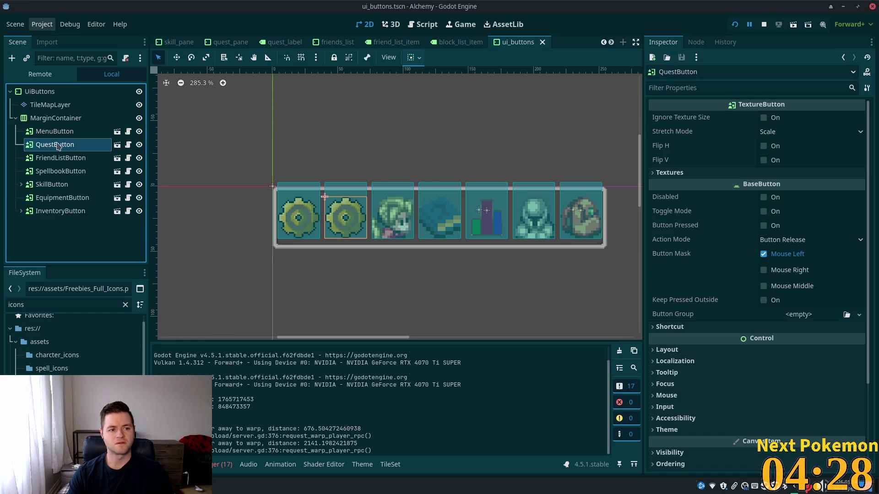
{"action": "left_click", "coordinate": [118, 145]}
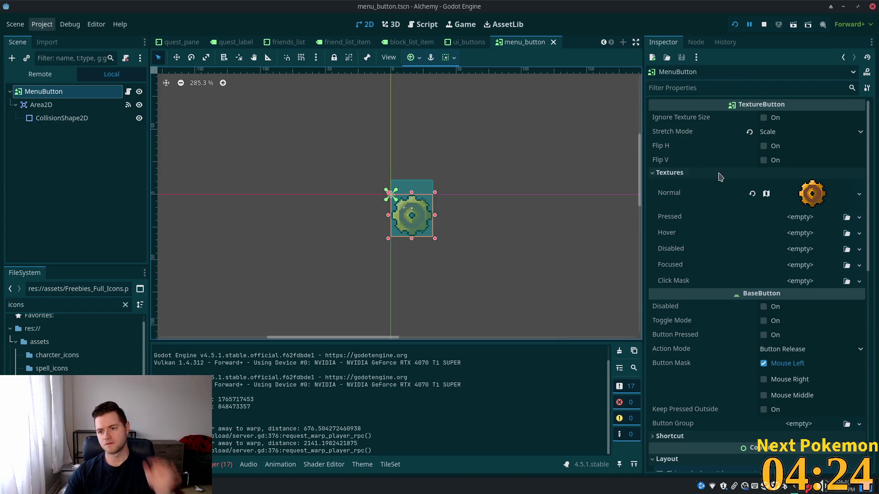
Make the Normal texture and its atlas unique recursively, then clear it and save the scene
{"action": "right_click", "coordinate": [797, 203]}
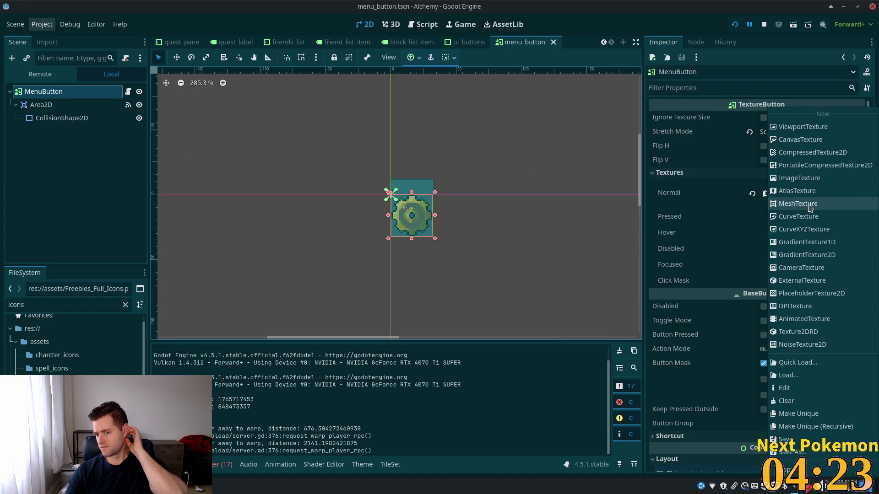
{"action": "left_click", "coordinate": [827, 426]}
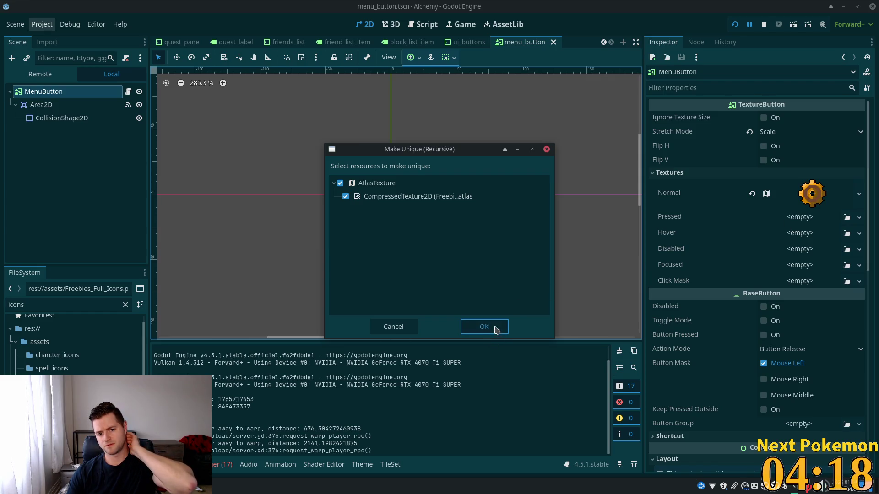
{"action": "left_click", "coordinate": [496, 331]}
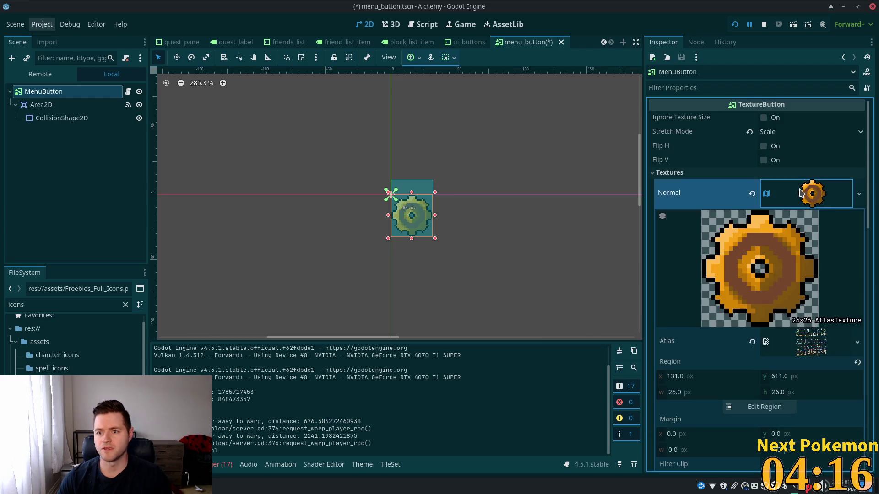
{"action": "left_click", "coordinate": [819, 203]}
{"action": "left_click", "coordinate": [752, 194]}
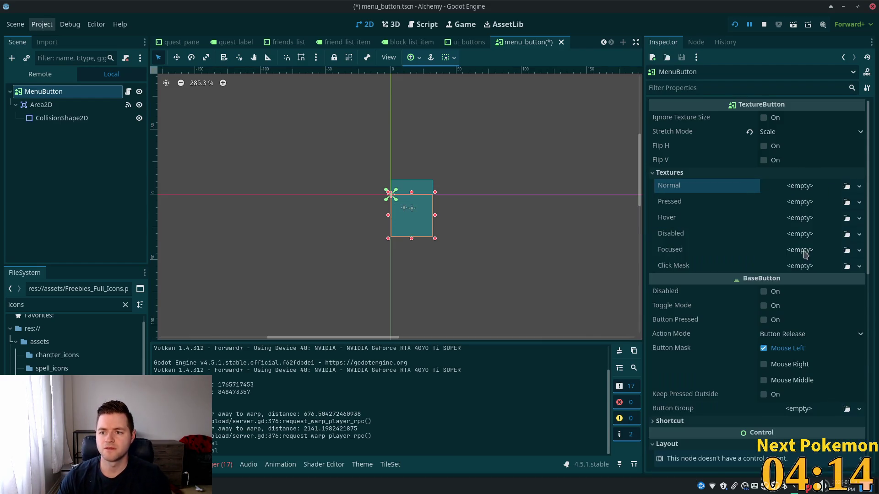
{"action": "key", "text": "ctrl+s"}
Run the game and check that the HUD gear button opens Settings/Logout/Exit Game, then stop it
{"action": "left_click", "coordinate": [735, 25]}
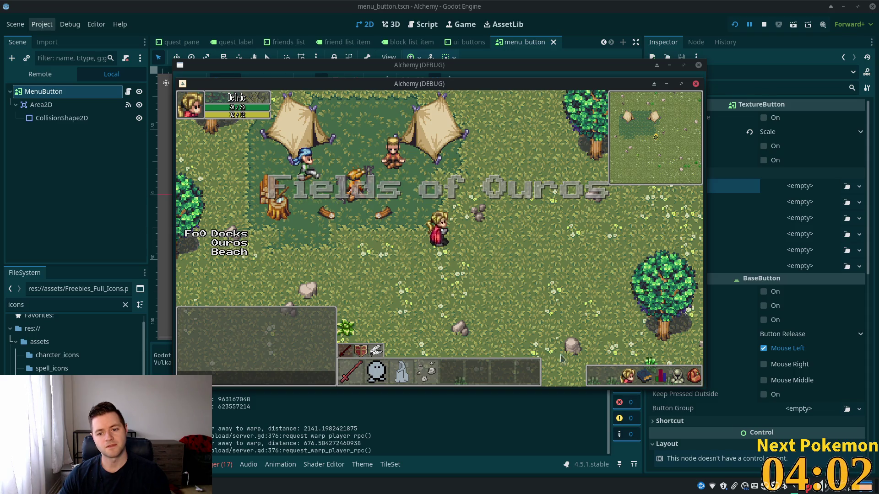
{"action": "left_click", "coordinate": [609, 381]}
{"action": "left_click", "coordinate": [596, 383]}
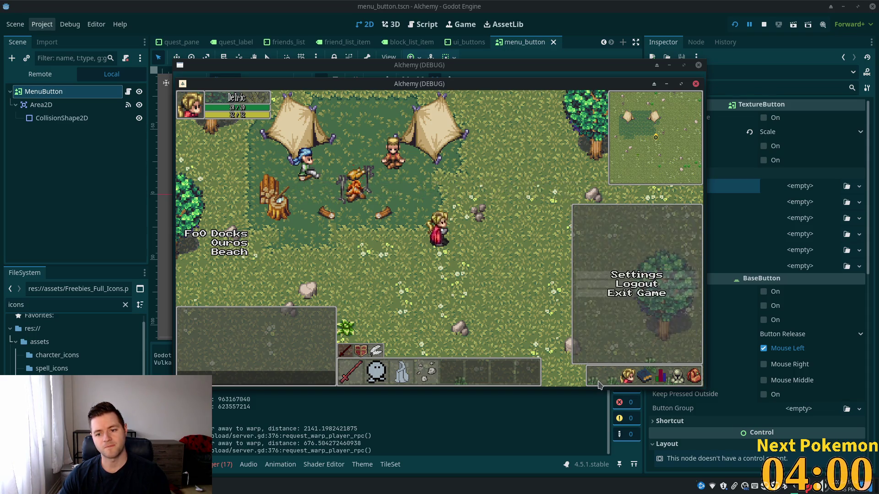
{"action": "key", "text": "F8"}
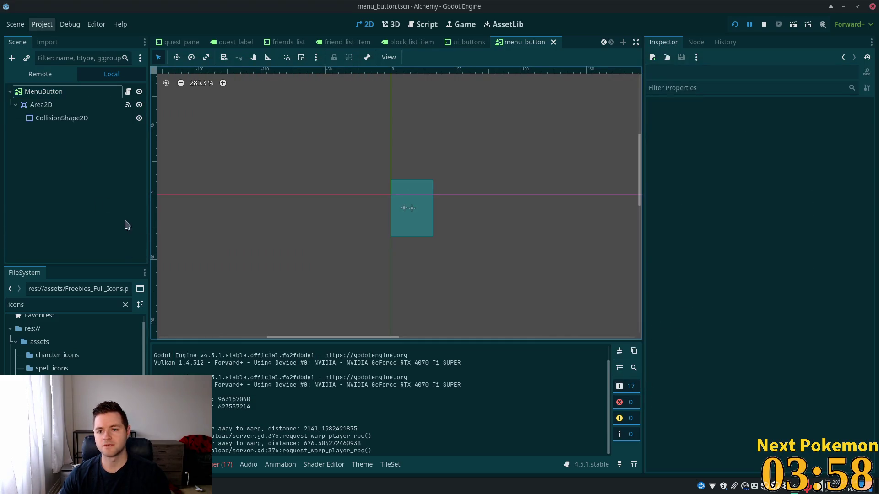
Select the MenuButton node and dismiss its context menu without changes
{"action": "left_click", "coordinate": [32, 92]}
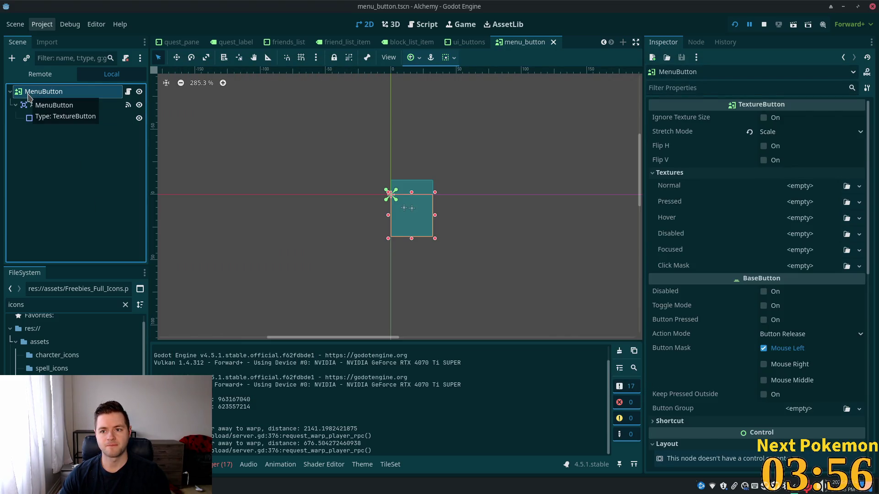
{"action": "right_click", "coordinate": [28, 95]}
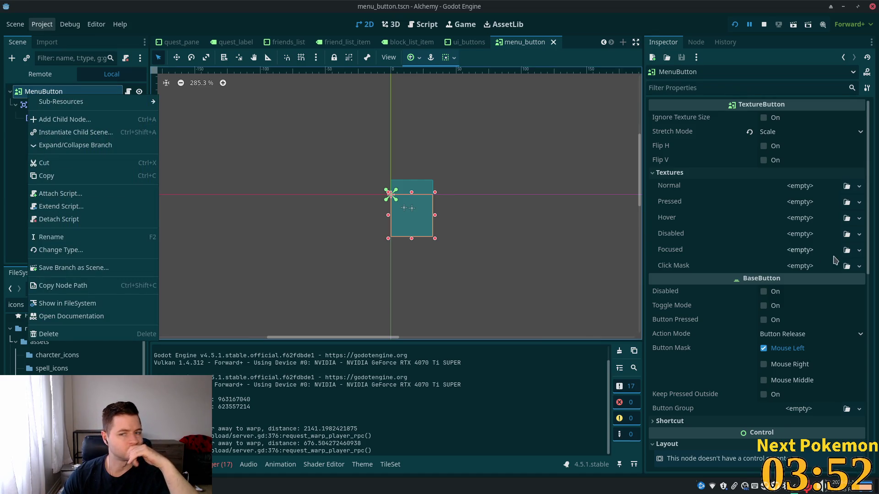
{"action": "left_click", "coordinate": [762, 272]}
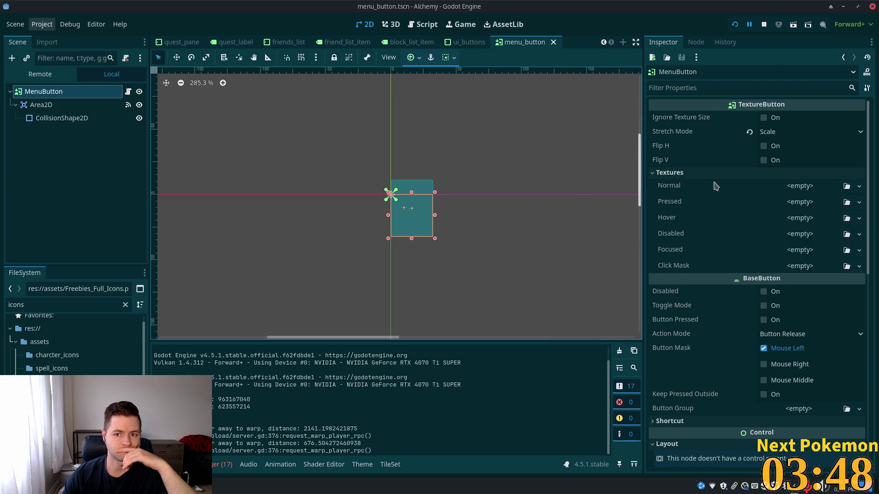
Leave the Normal texture unset and switch back to the hud scene tab
{"action": "left_click", "coordinate": [819, 189]}
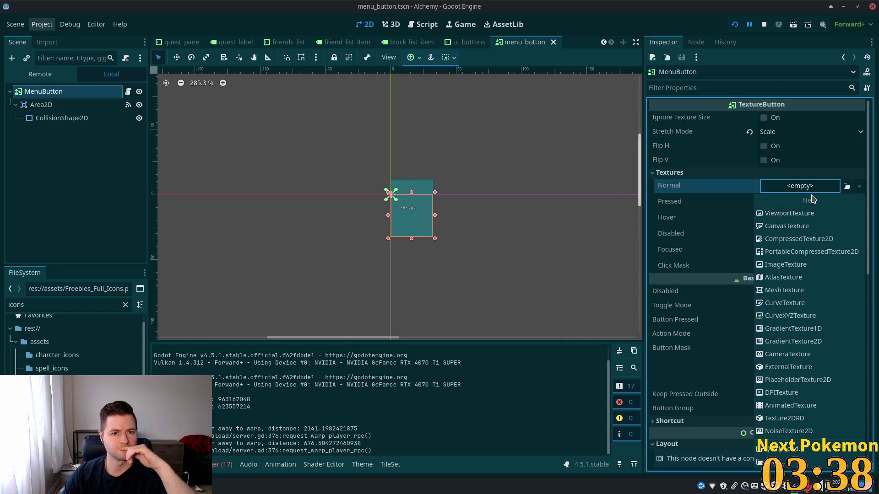
{"action": "left_click", "coordinate": [512, 44]}
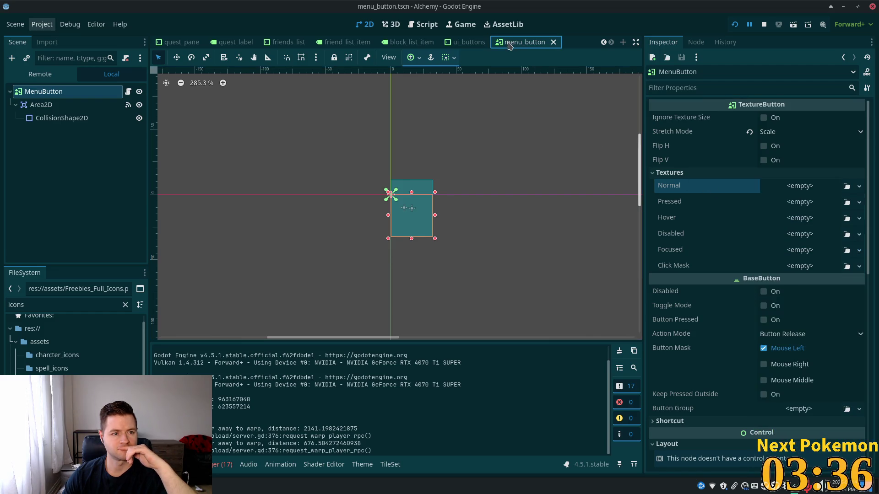
{"action": "scroll", "coordinate": [192, 46], "scroll_direction": "up", "scroll_amount": 3}
{"action": "scroll", "coordinate": [193, 46], "scroll_direction": "up", "scroll_amount": 4}
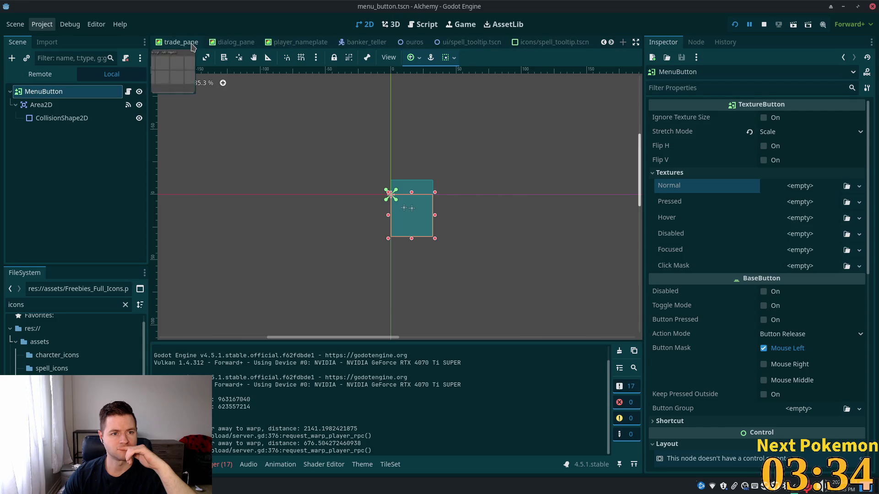
{"action": "scroll", "coordinate": [192, 46], "scroll_direction": "up", "scroll_amount": 1}
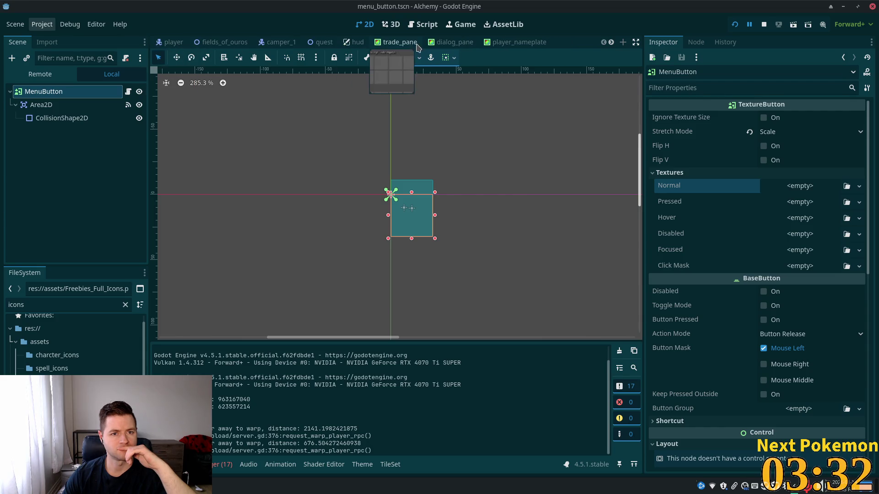
{"action": "left_click", "coordinate": [350, 46]}
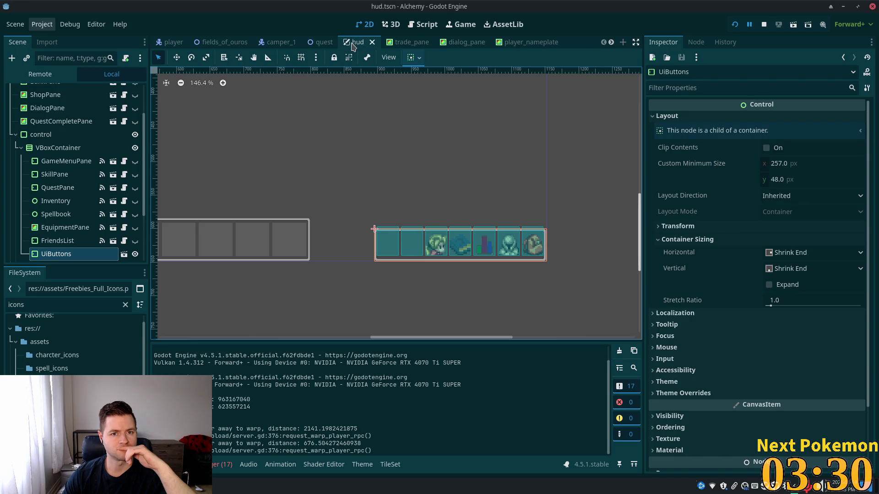
Close the tabs right of hud, open UiButtons, then open the MenuButton's script and scene
{"action": "right_click", "coordinate": [354, 47]}
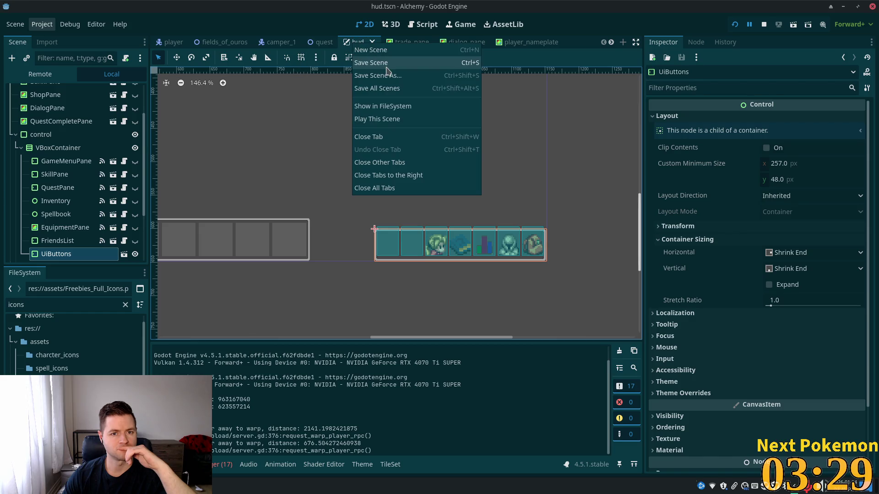
{"action": "left_click", "coordinate": [389, 175]}
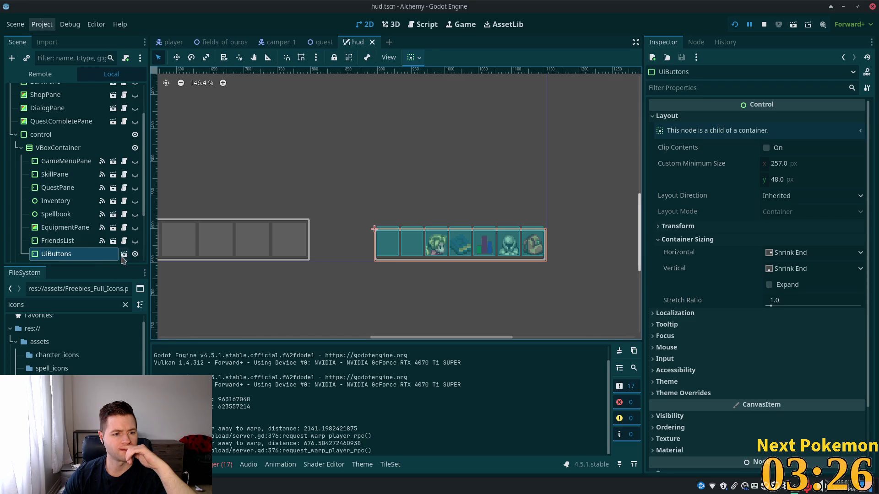
{"action": "left_click", "coordinate": [124, 255]}
{"action": "left_click", "coordinate": [57, 132]}
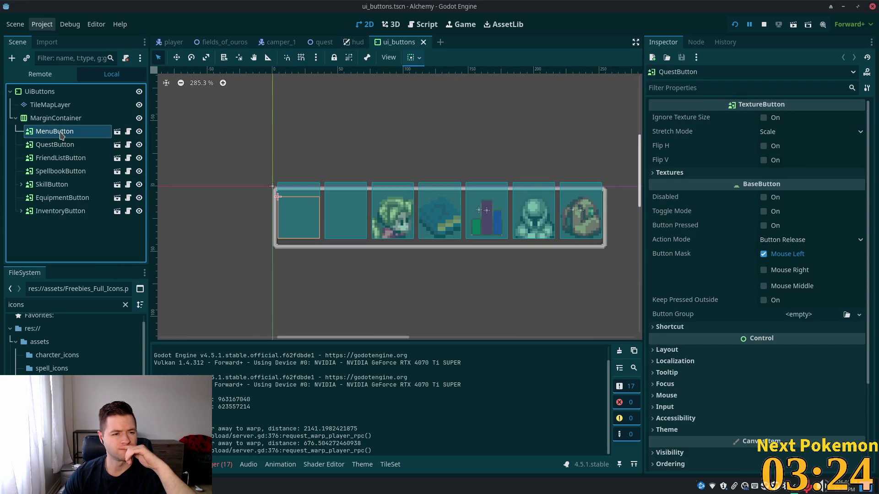
{"action": "left_click", "coordinate": [60, 133]}
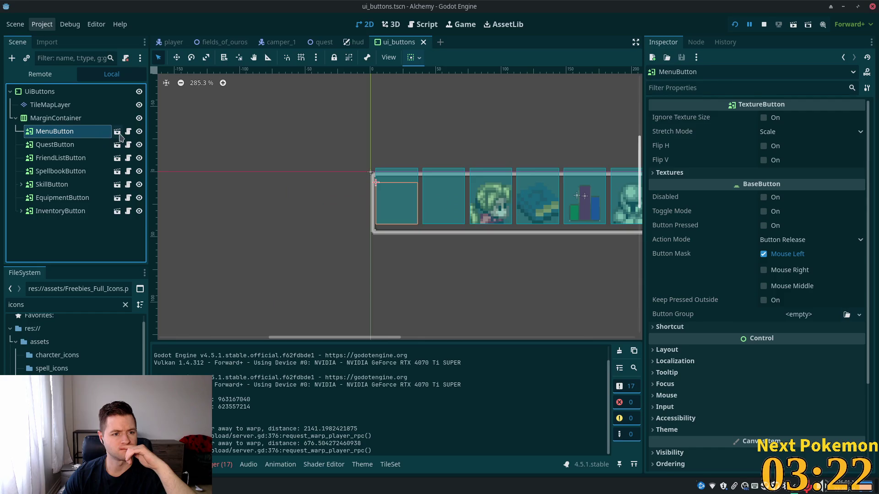
{"action": "left_click", "coordinate": [125, 134]}
{"action": "left_click", "coordinate": [117, 132]}
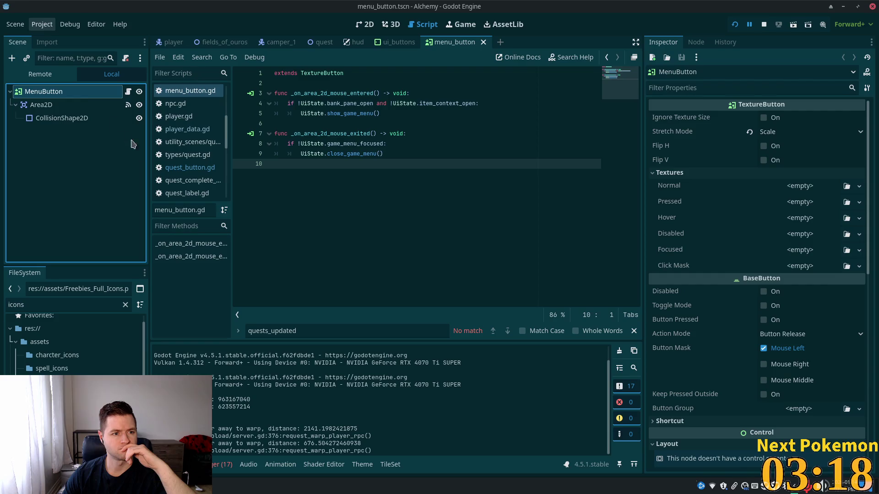
Select the MenuButton root and bring up its Normal texture dropdown in the Inspector
{"action": "left_click", "coordinate": [64, 92]}
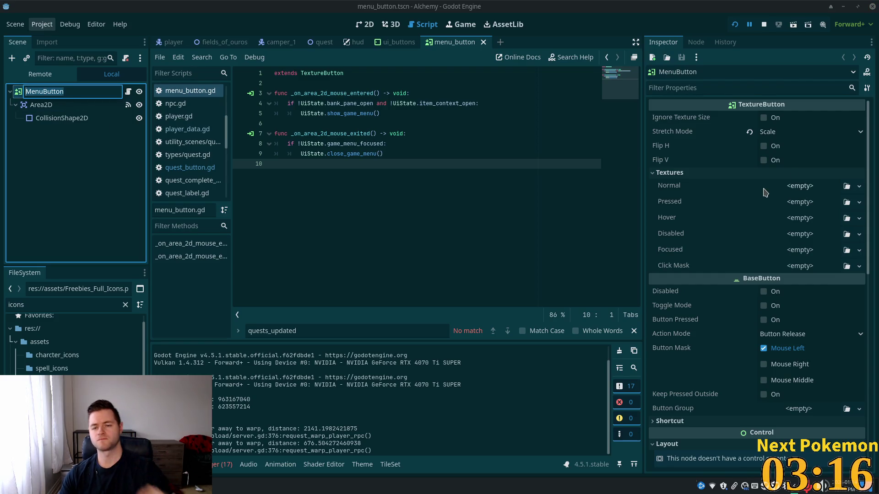
{"action": "left_click", "coordinate": [804, 192]}
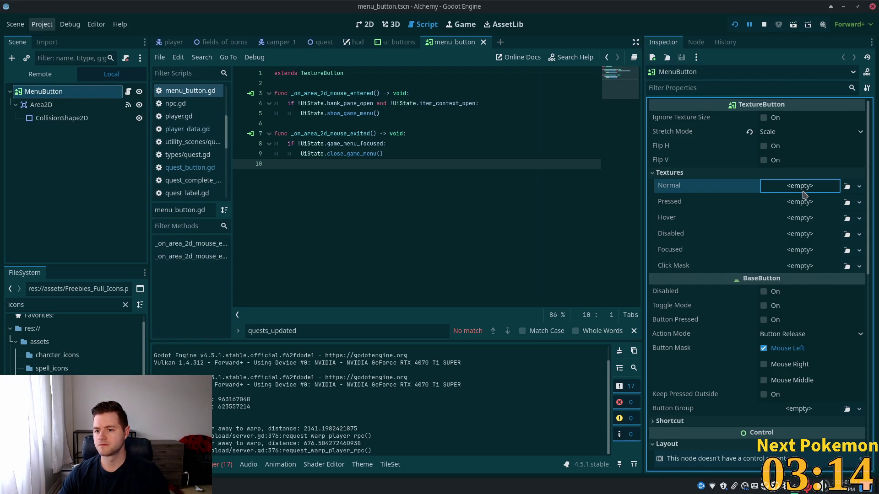
{"action": "scroll", "coordinate": [798, 210], "scroll_direction": "down", "scroll_amount": 3}
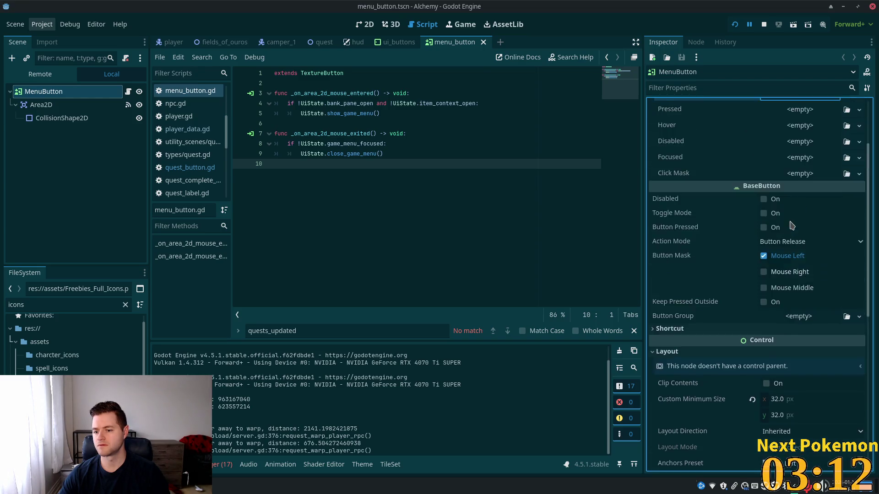
{"action": "scroll", "coordinate": [791, 226], "scroll_direction": "up", "scroll_amount": 3}
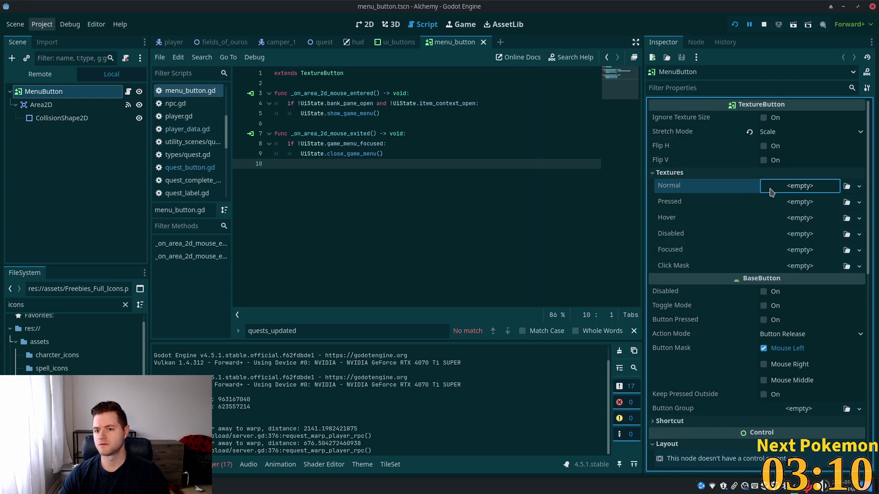
{"action": "scroll", "coordinate": [772, 190], "scroll_direction": "down", "scroll_amount": 3}
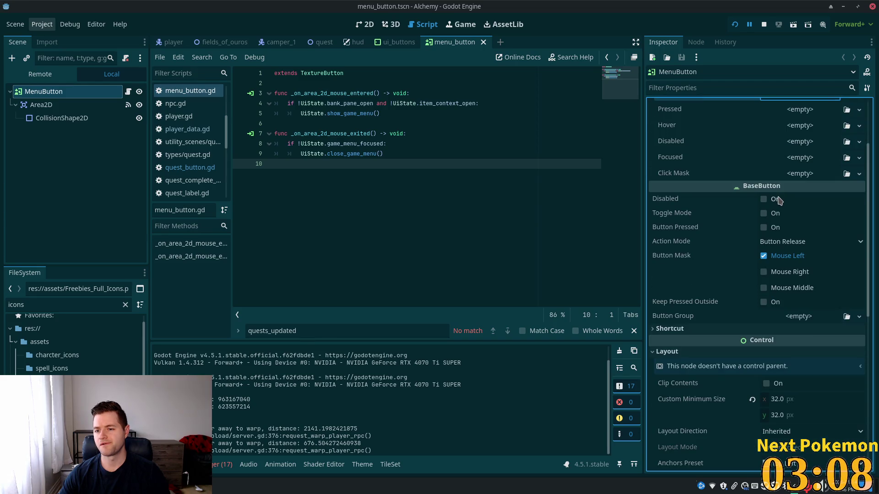
{"action": "scroll", "coordinate": [780, 202], "scroll_direction": "down", "scroll_amount": 10}
{"action": "left_click", "coordinate": [780, 208]}
{"action": "scroll", "coordinate": [783, 211], "scroll_direction": "up", "scroll_amount": 10}
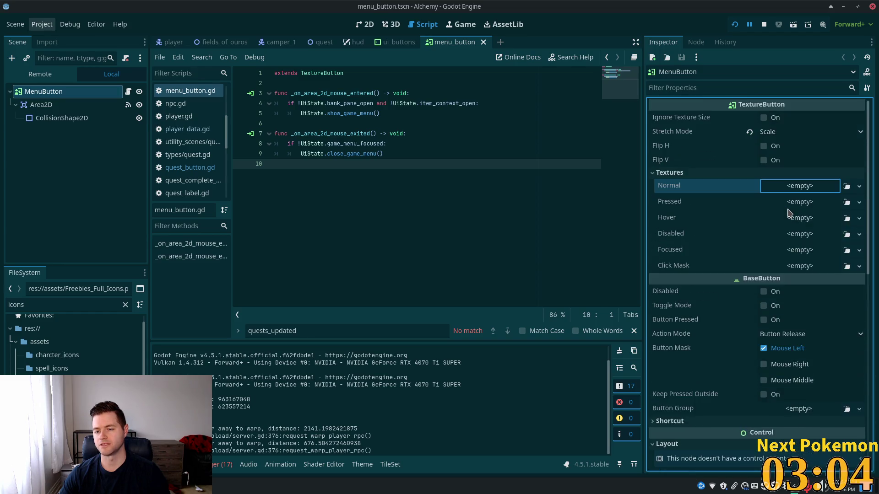
{"action": "left_click", "coordinate": [776, 186]}
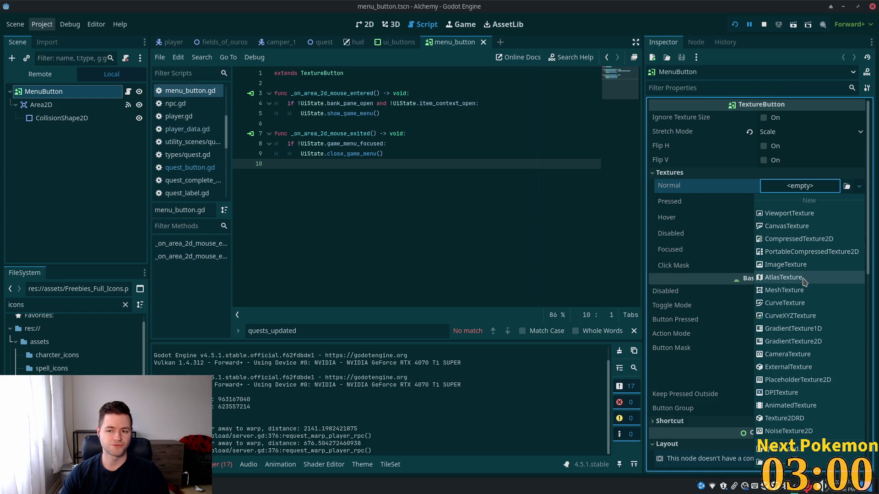
Set Normal to a Freebies_Full_Icons AtlasTexture with the 26×26 gear region at x 131, y 611, then save
{"action": "left_click", "coordinate": [804, 281]}
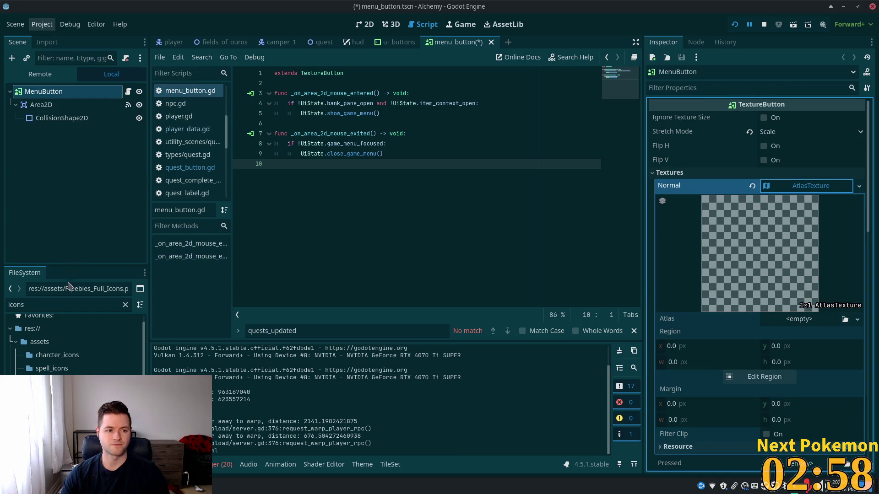
{"action": "left_click_drag", "start_coordinate": [59, 382], "coordinate": [776, 326]}
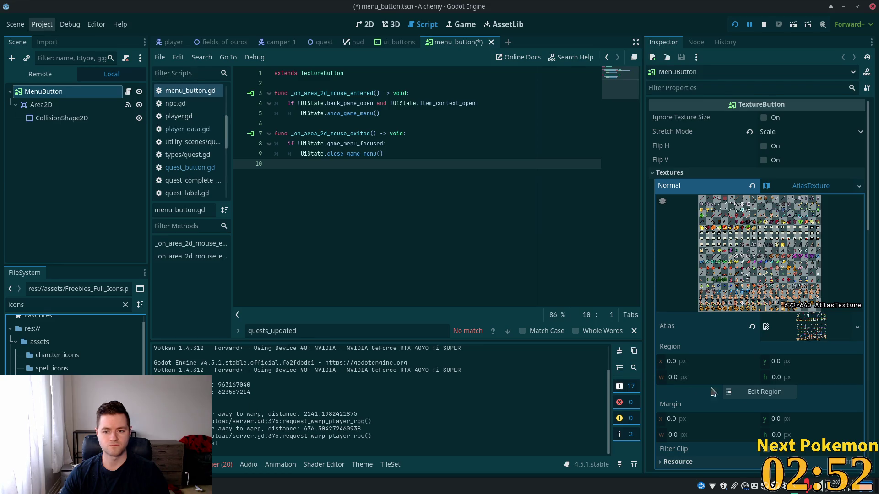
{"action": "left_click", "coordinate": [755, 391]}
{"action": "scroll", "coordinate": [426, 310], "scroll_direction": "down", "scroll_amount": 2}
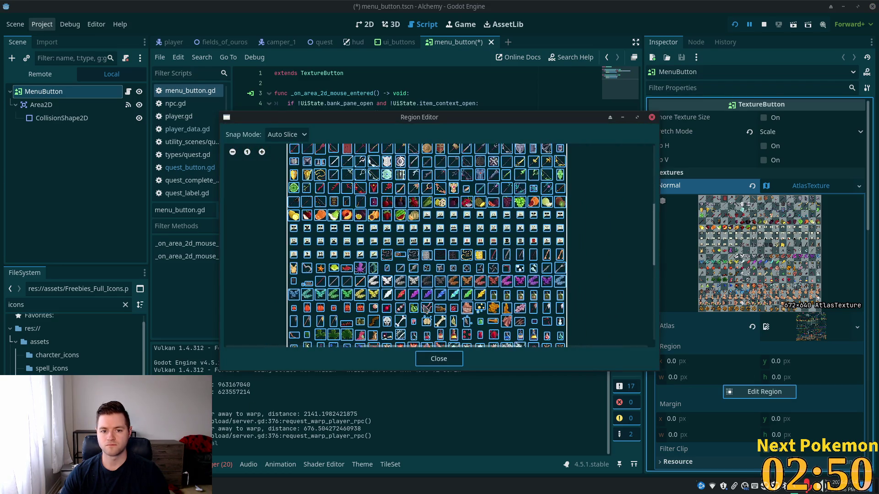
{"action": "scroll", "coordinate": [425, 308], "scroll_direction": "down", "scroll_amount": 5}
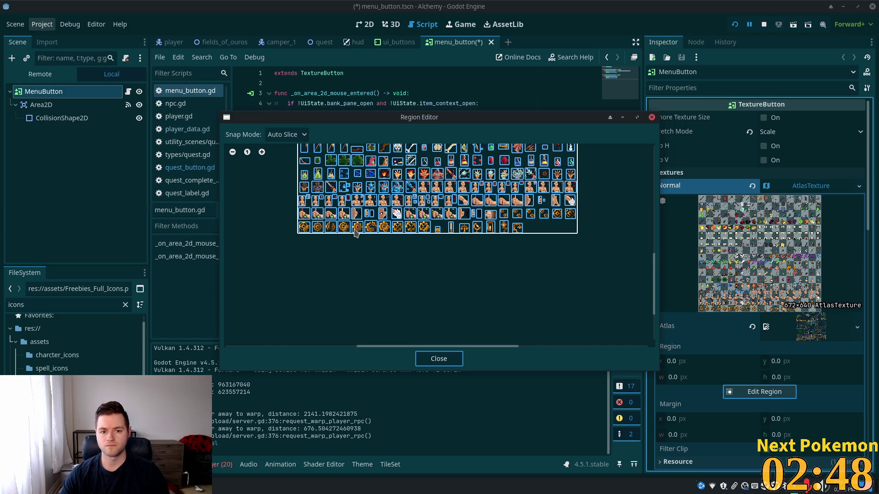
{"action": "left_click", "coordinate": [356, 229]}
{"action": "left_click", "coordinate": [456, 362]}
{"action": "key", "text": "ctrl+s"}
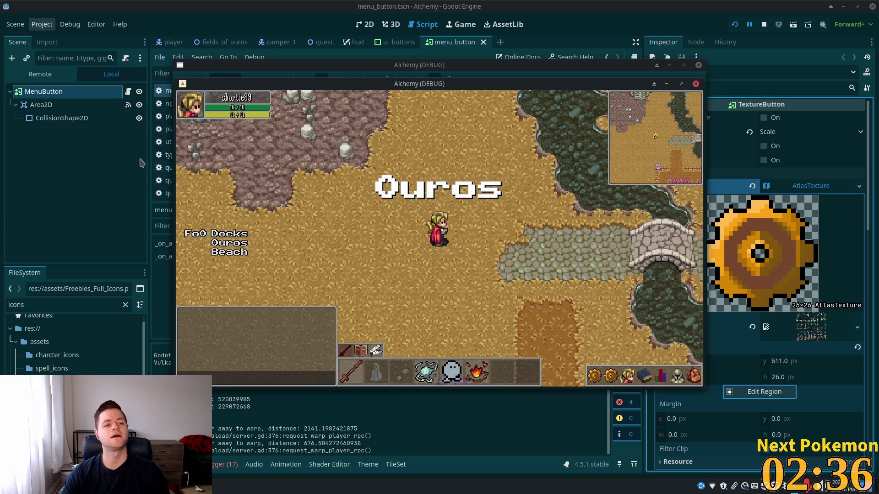
Stop the game and rename the MenuButton root node to QuestsButton
{"action": "key", "text": "F8"}
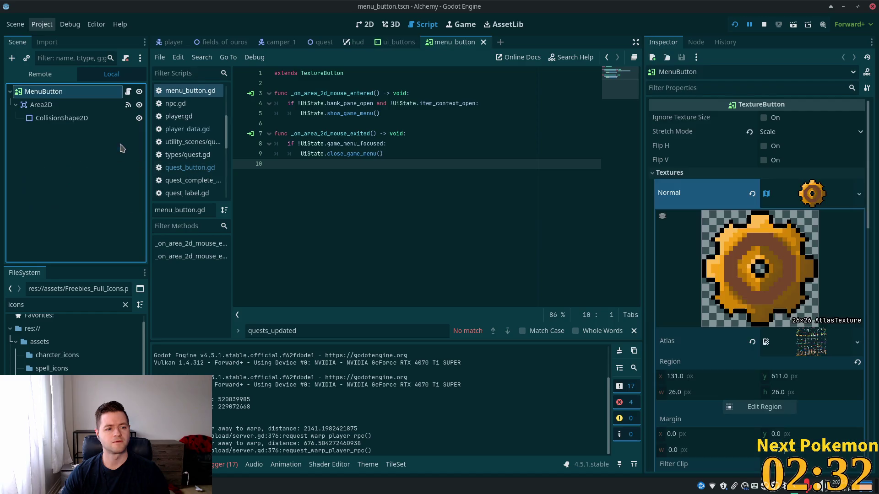
{"action": "double_click", "coordinate": [40, 93]}
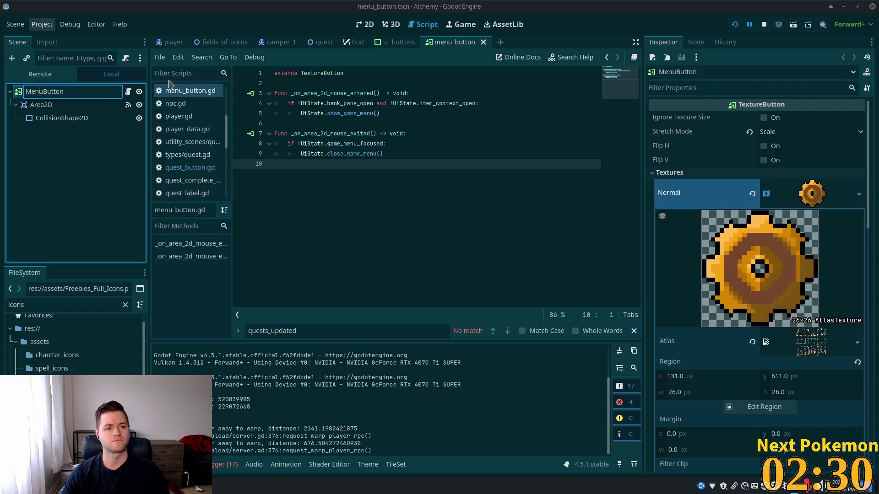
{"action": "key", "text": "shift+Home"}
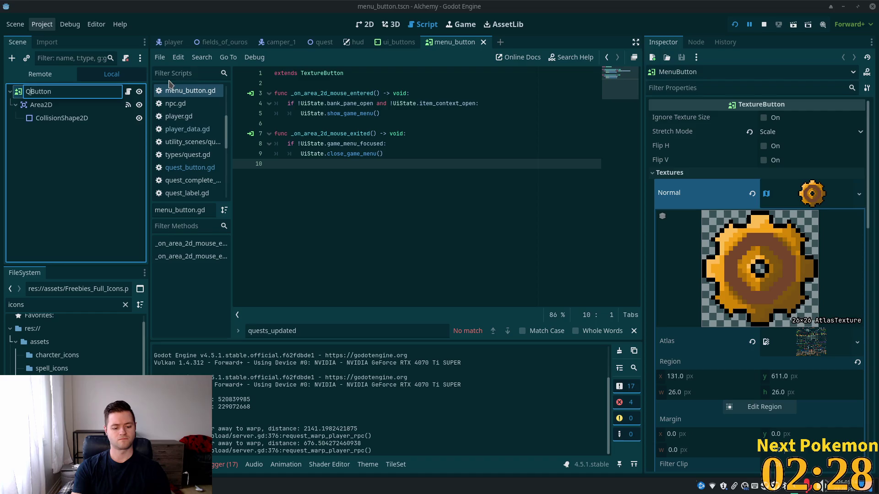
{"action": "type", "text": "ues"}
{"action": "key", "text": "Return"}
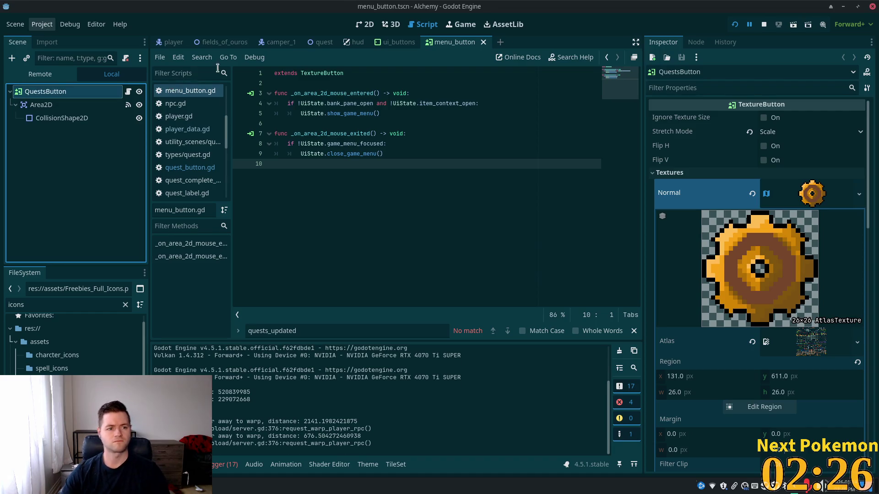
Revert the QuestsButton's Normal texture so the gear icon is cleared
{"action": "right_click", "coordinate": [676, 194]}
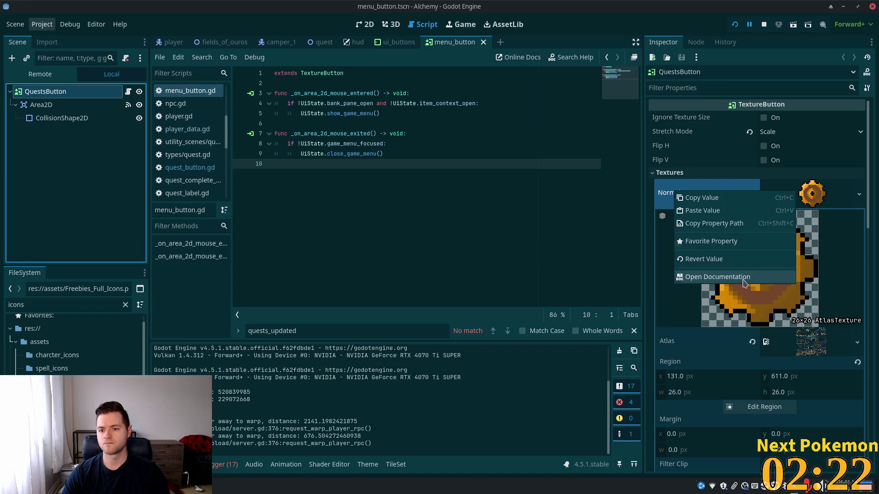
{"action": "left_click", "coordinate": [651, 193]}
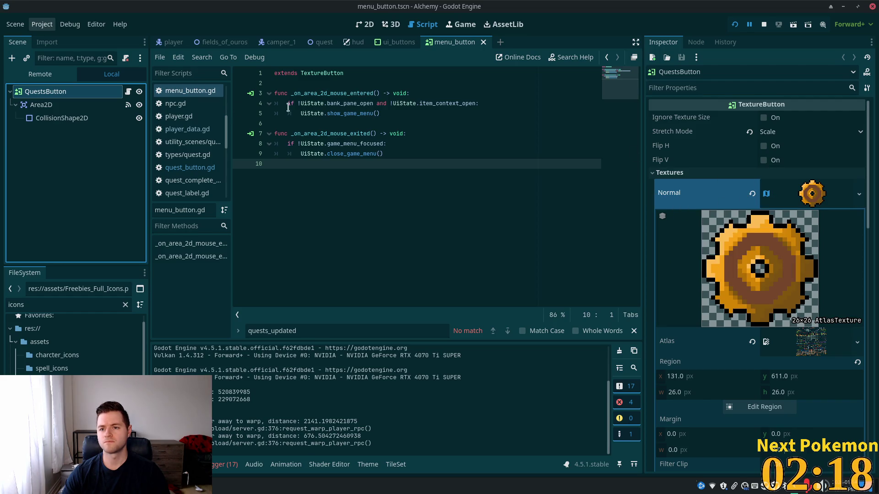
{"action": "right_click", "coordinate": [102, 96]}
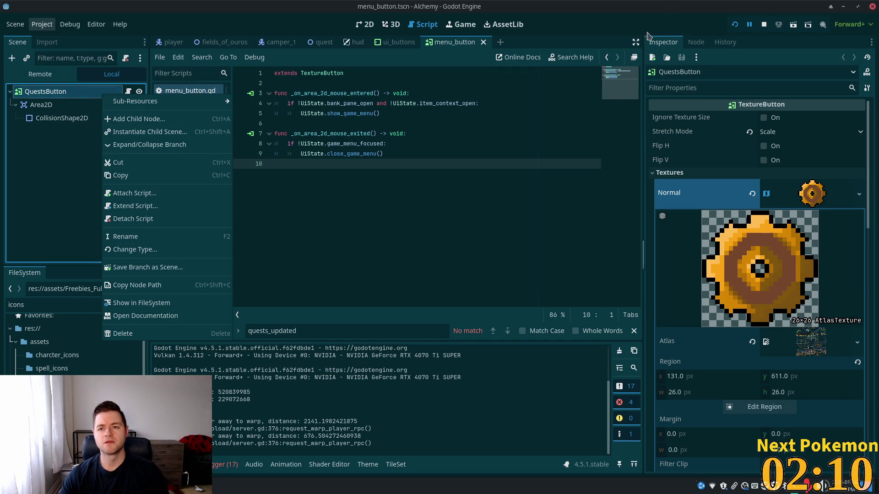
{"action": "left_click", "coordinate": [624, 3]}
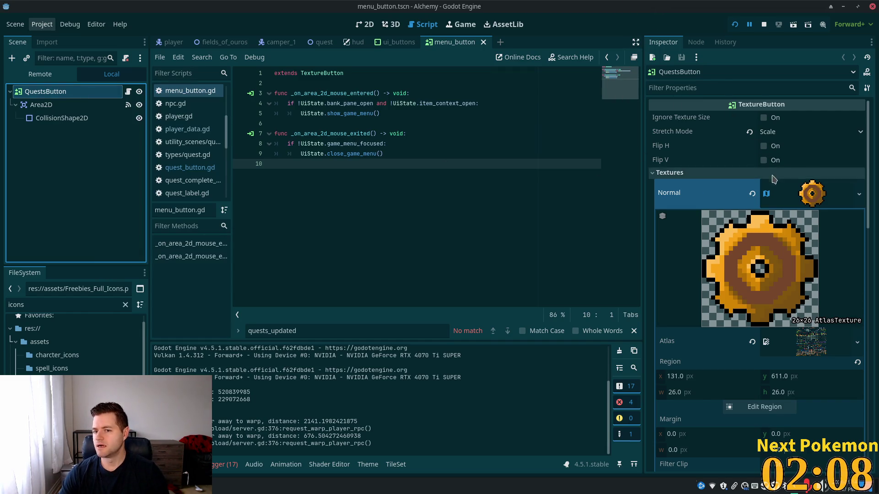
{"action": "scroll", "coordinate": [774, 206], "scroll_direction": "down", "scroll_amount": 5}
{"action": "scroll", "coordinate": [778, 235], "scroll_direction": "up", "scroll_amount": 1}
{"action": "scroll", "coordinate": [778, 235], "scroll_direction": "up", "scroll_amount": 2}
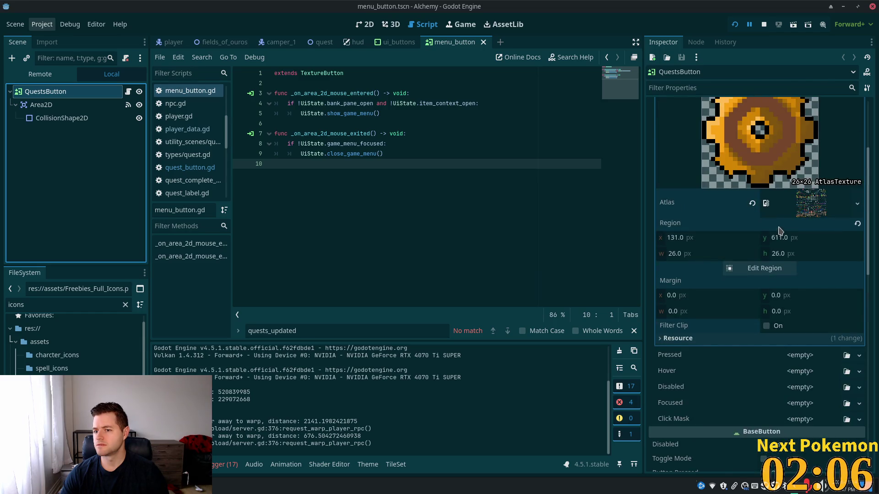
{"action": "scroll", "coordinate": [780, 230], "scroll_direction": "up", "scroll_amount": 3}
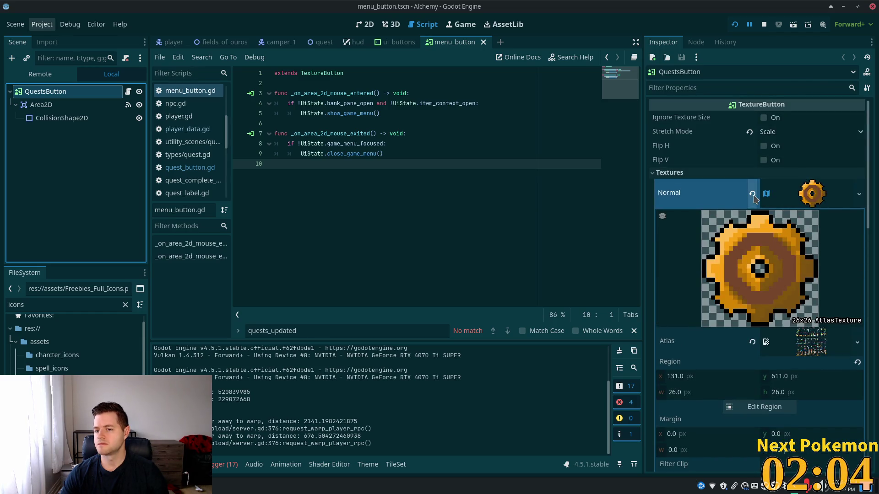
{"action": "left_click", "coordinate": [752, 194]}
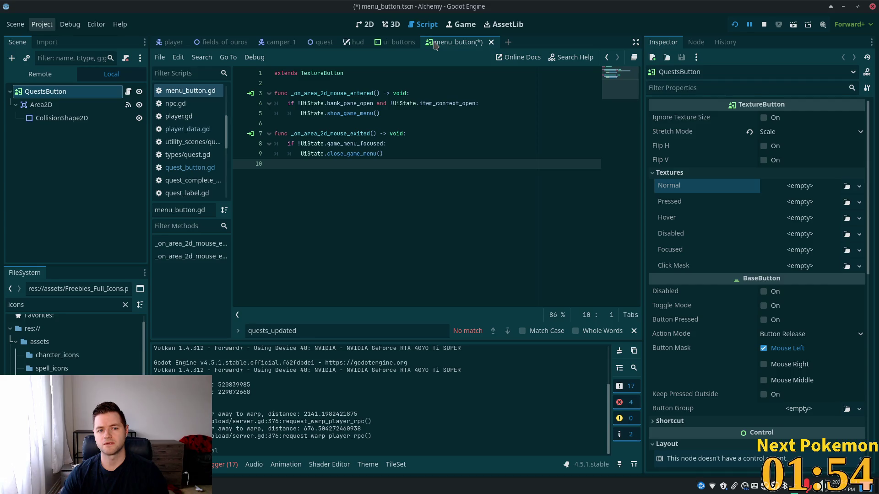
Switch between the ui_buttons and menu_button scenes, ending in ui_buttons with a node selected
{"action": "left_click", "coordinate": [378, 47]}
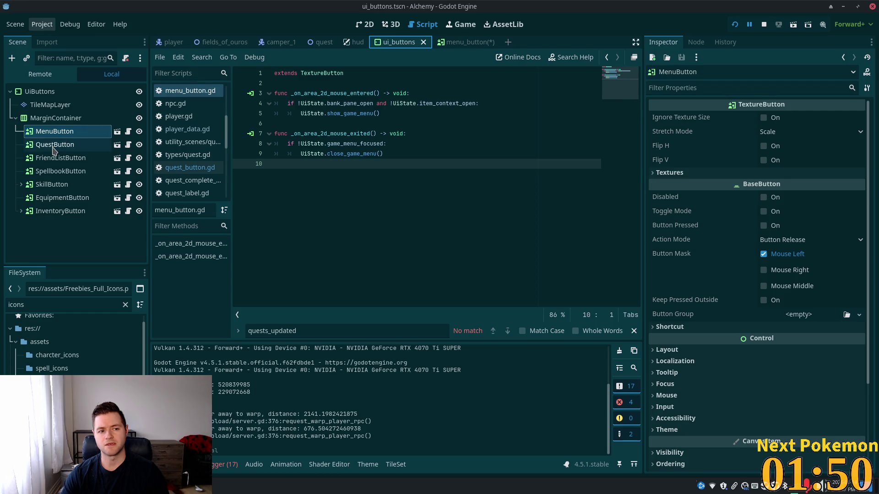
{"action": "left_click", "coordinate": [451, 46]}
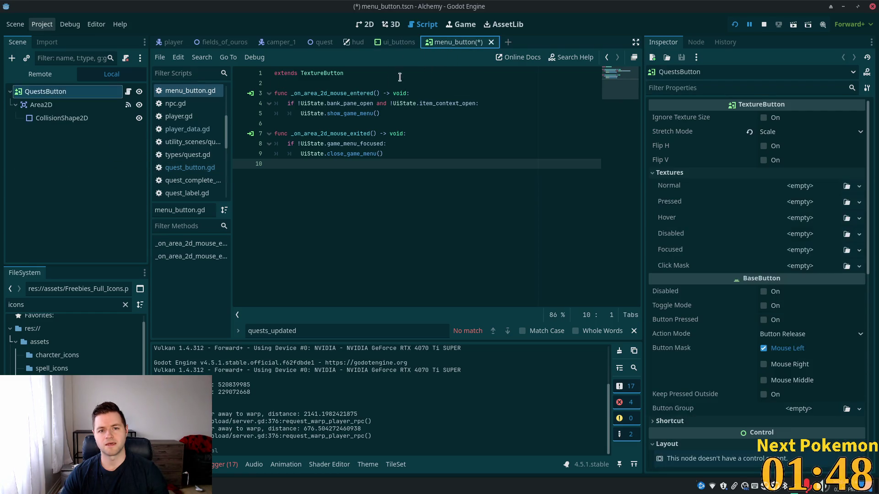
{"action": "left_click", "coordinate": [397, 42]}
{"action": "left_click", "coordinate": [99, 147]}
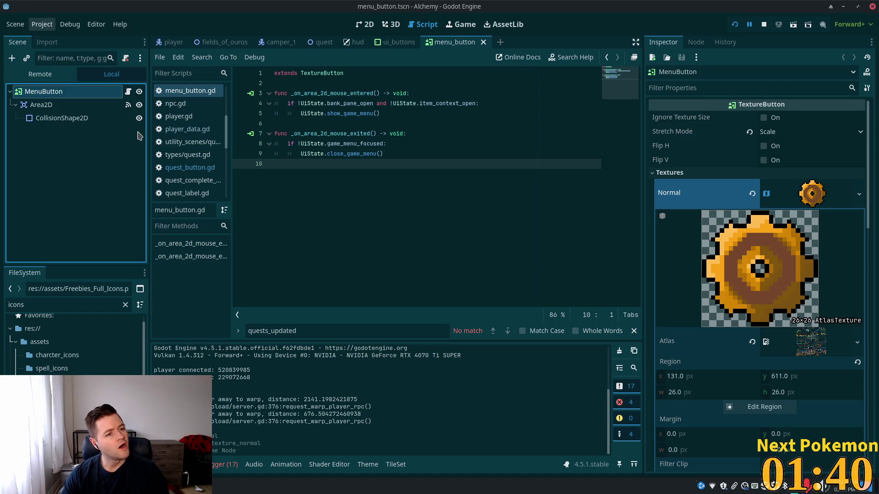
In ui_buttons, try saving the QuestButton branch as a scene and dismiss the warning
{"action": "left_click", "coordinate": [385, 44]}
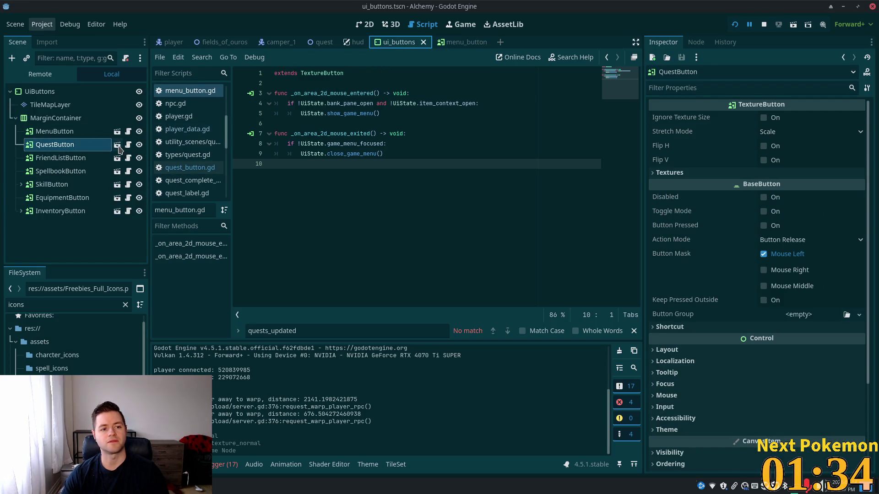
{"action": "right_click", "coordinate": [77, 151]}
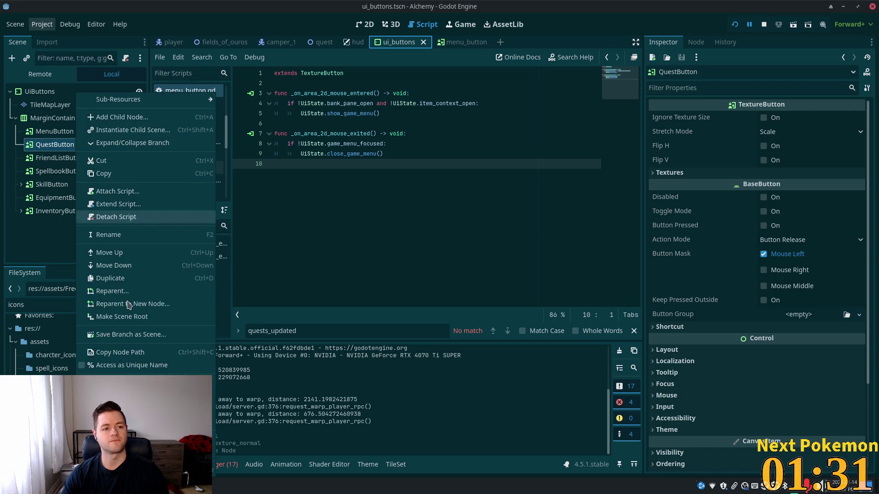
{"action": "left_click", "coordinate": [148, 335]}
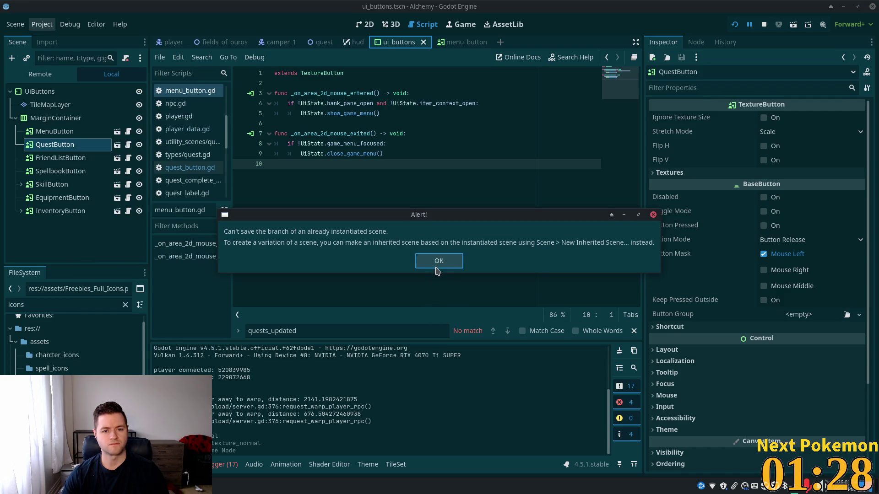
{"action": "left_click", "coordinate": [438, 263]}
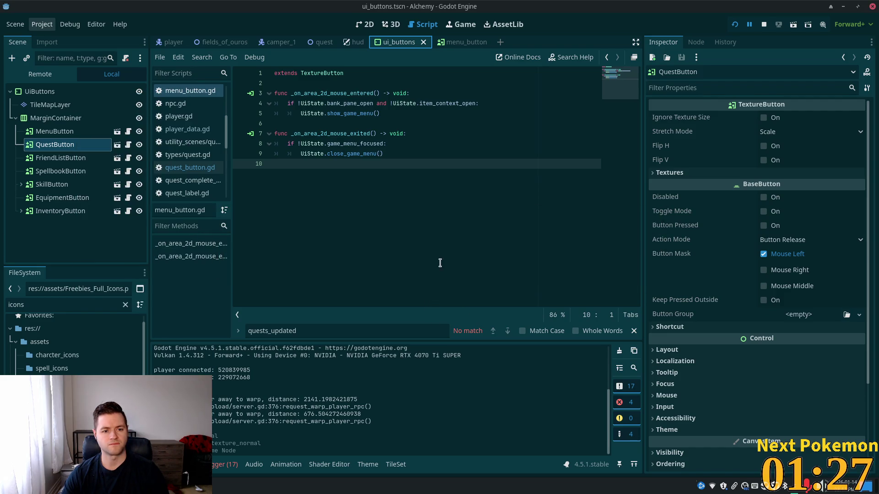
Enable Editable Children on QuestButton to expose its child nodes
{"action": "right_click", "coordinate": [51, 146]}
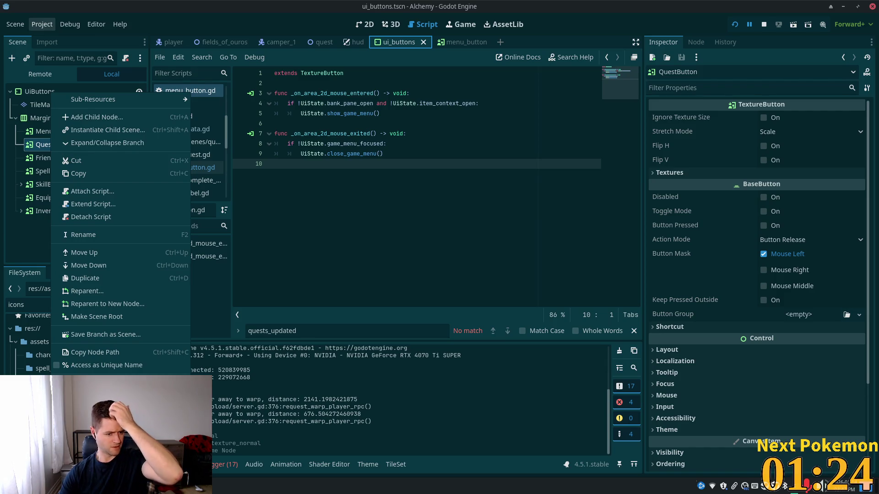
{"action": "left_click", "coordinate": [68, 143]}
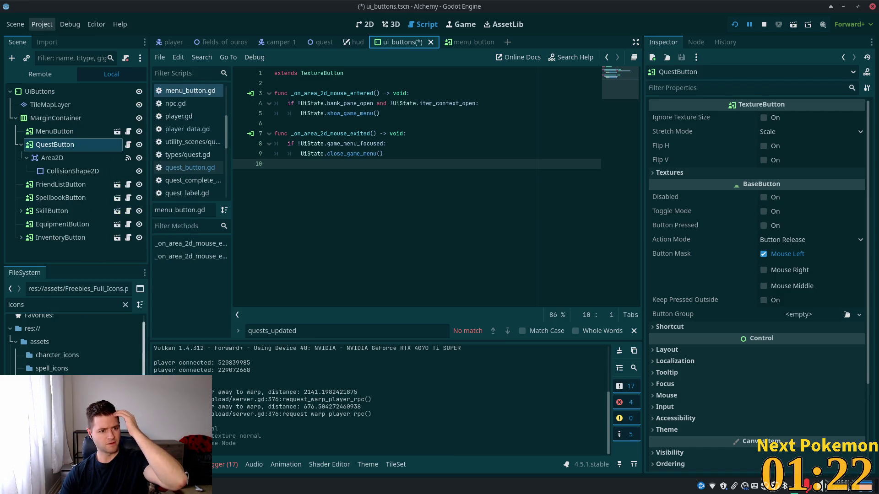
{"action": "right_click", "coordinate": [66, 146]}
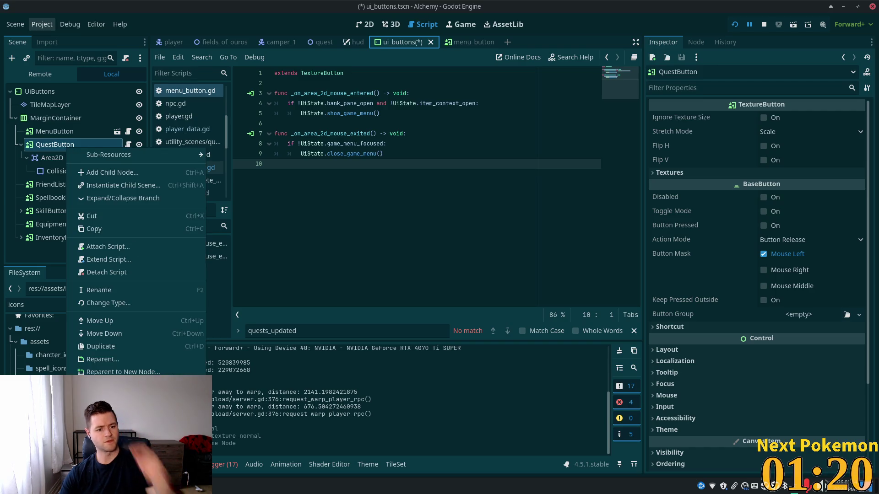
{"action": "key", "text": "Escape"}
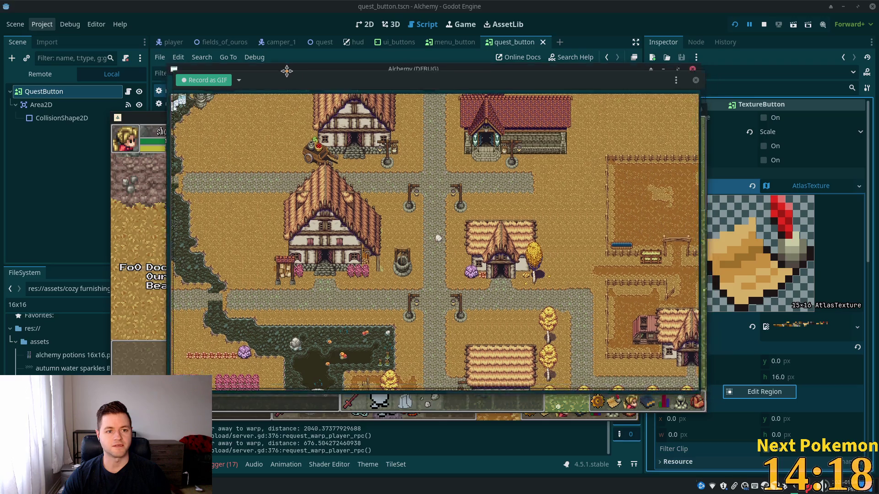
Walk the character around the map in the running game, toggling the inventory once
{"action": "left_click_drag", "start_coordinate": [291, 70], "coordinate": [308, 76]}
{"action": "key", "text": "Down"}
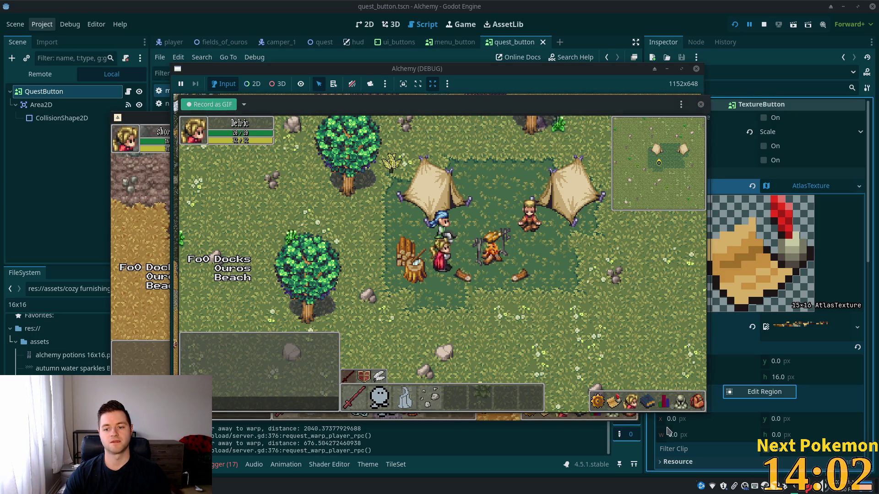
{"action": "key", "text": "i"}
{"action": "key", "text": "i"}
{"action": "key", "text": "d"}
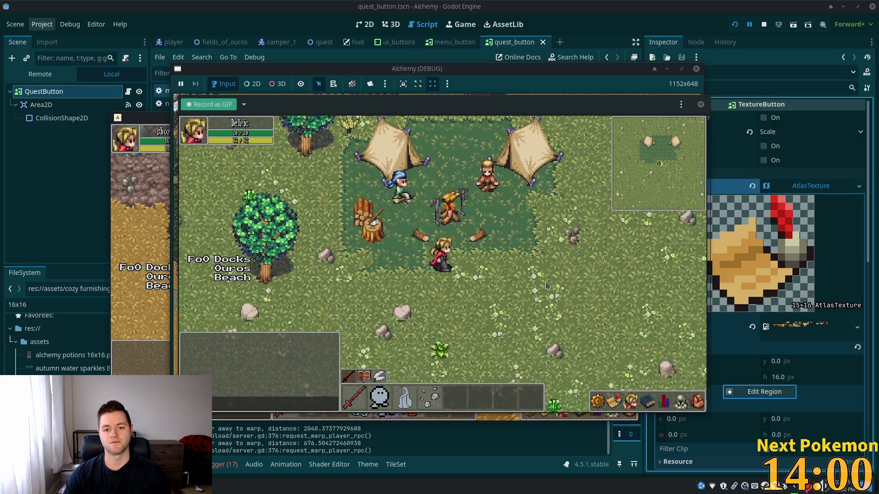
{"action": "key", "text": "w"}
{"action": "key", "text": "w"}
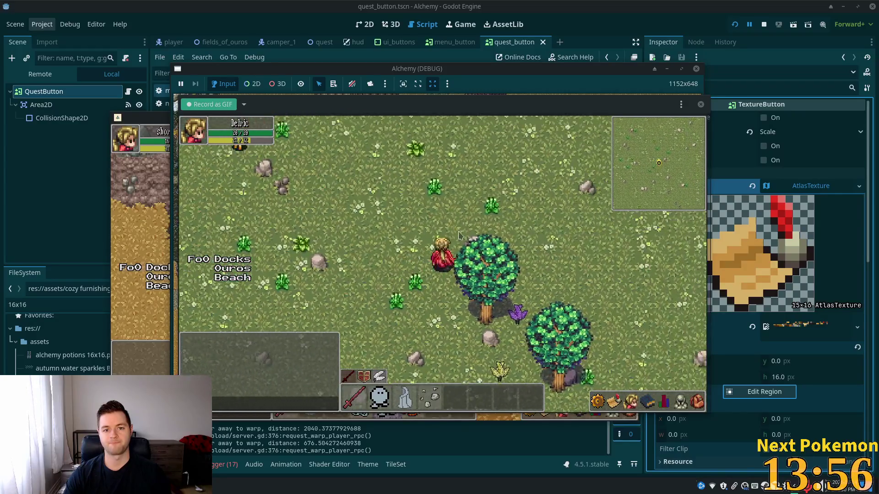
{"action": "left_click", "coordinate": [358, 242]}
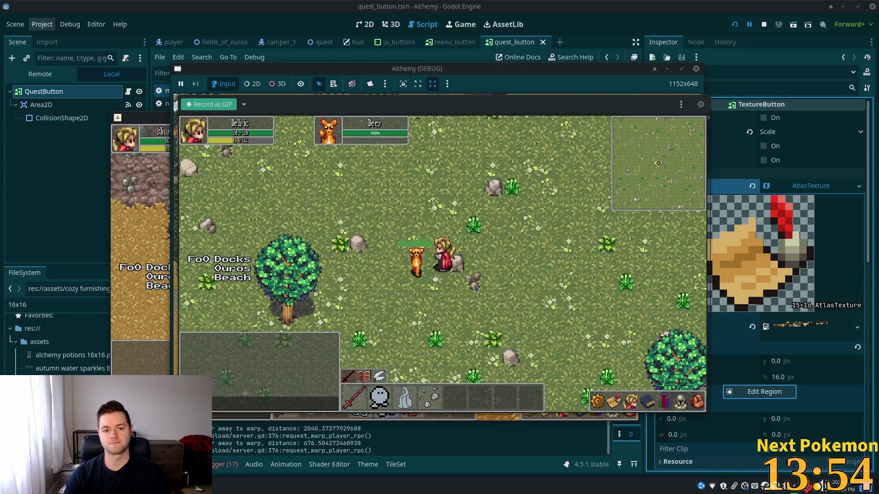
{"action": "left_click", "coordinate": [446, 279]}
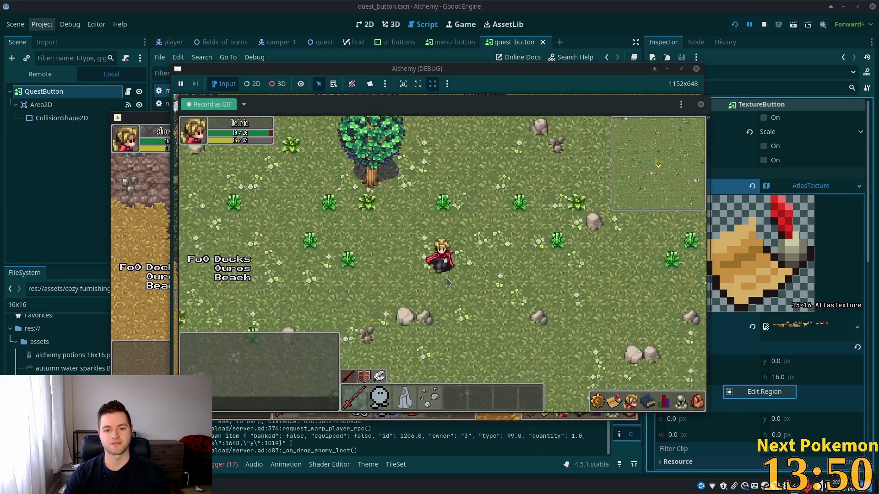
{"action": "left_click_drag", "start_coordinate": [446, 280], "coordinate": [451, 280]}
Open the Quests panel listing The Hungry Camper, close it, and go to phpMyAdmin's player_quests table
{"action": "left_click", "coordinate": [680, 402]}
{"action": "left_click", "coordinate": [614, 403]}
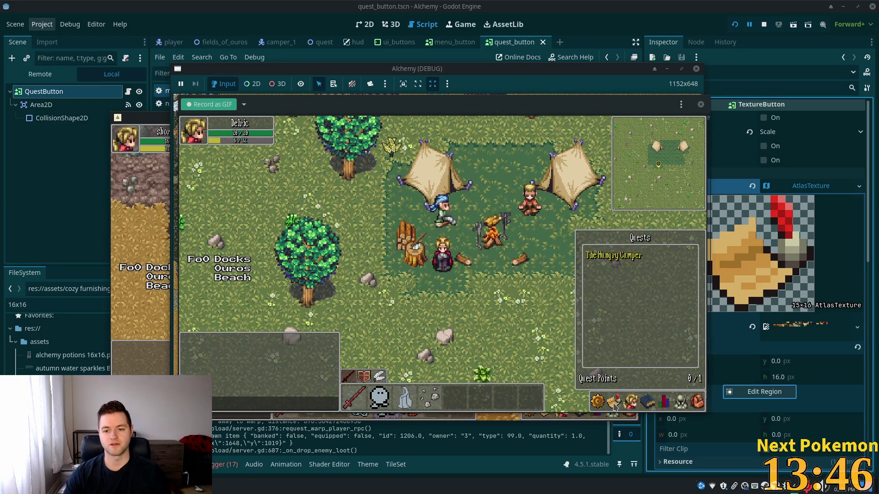
{"action": "left_click", "coordinate": [614, 404]}
{"action": "left_click", "coordinate": [614, 403]}
{"action": "left_click", "coordinate": [615, 401]}
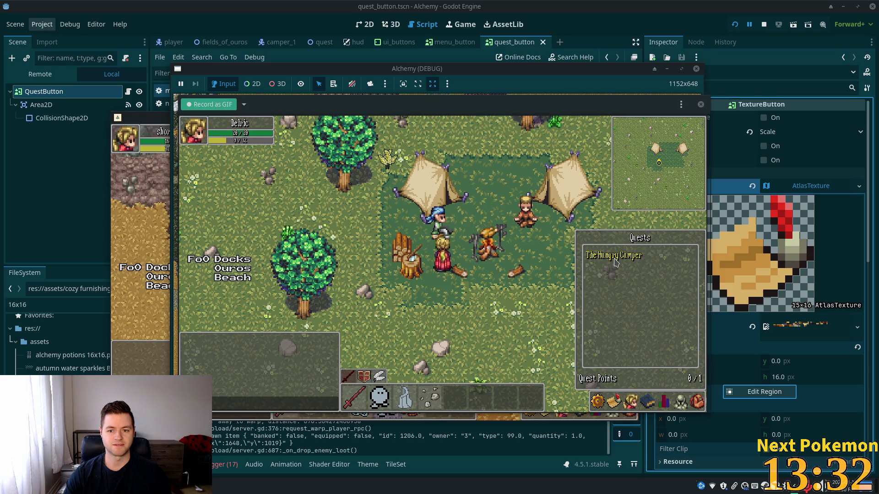
{"action": "key", "text": "Escape"}
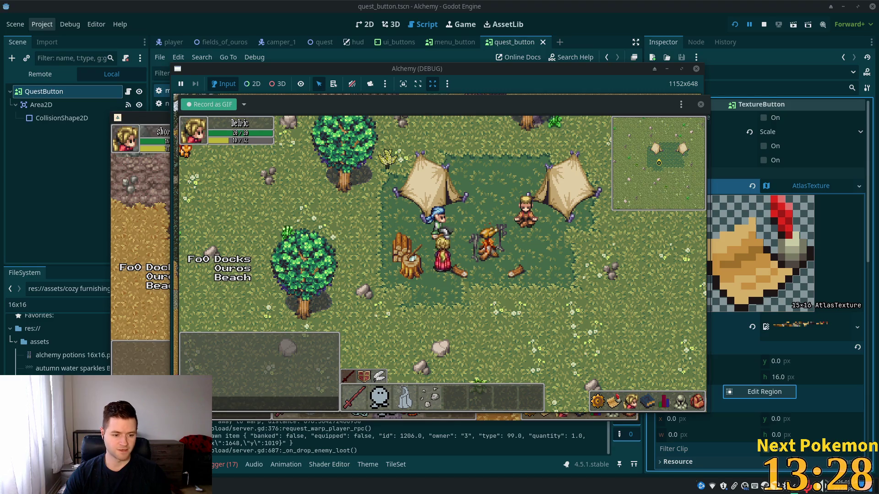
{"action": "key", "text": "alt+Tab"}
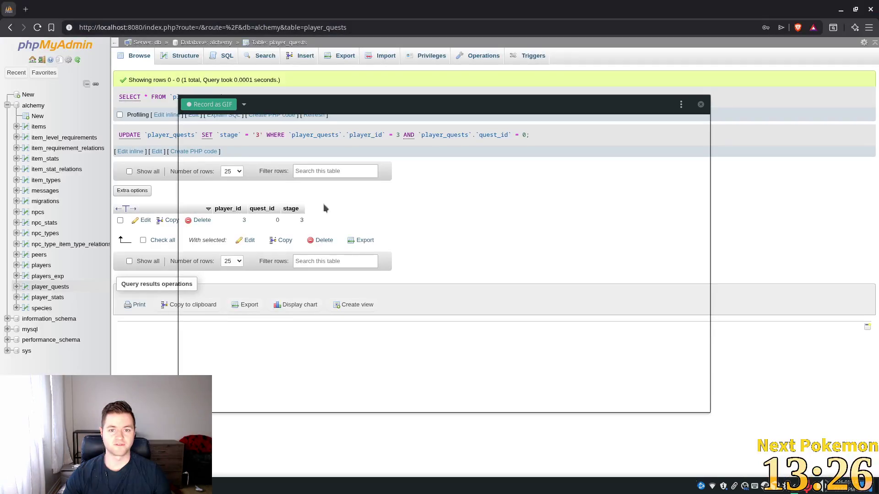
Delete the quest 0 row from player_quests, then relaunch Alchemy from Godot with F5
{"action": "double_click", "coordinate": [301, 220]}
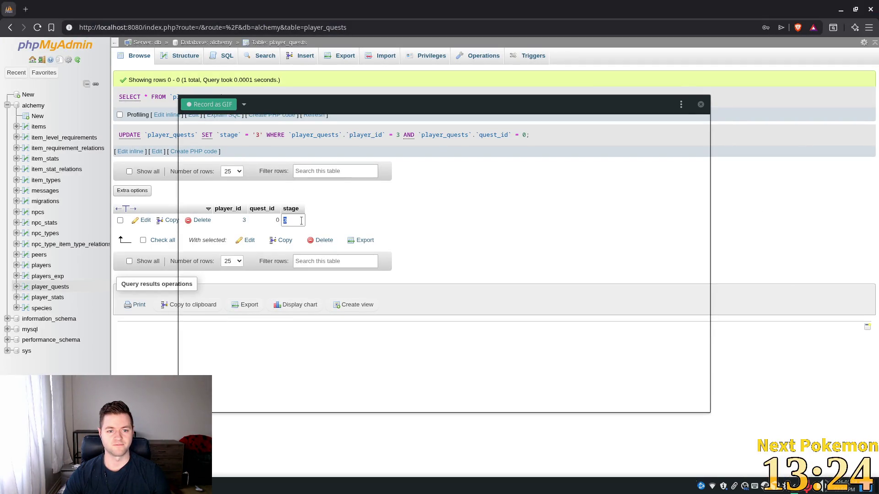
{"action": "left_click", "coordinate": [199, 221]}
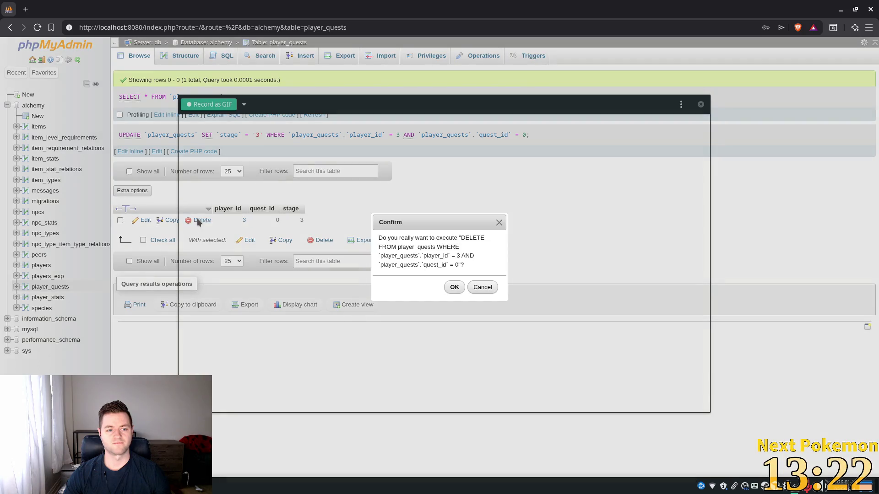
{"action": "left_click", "coordinate": [454, 287]}
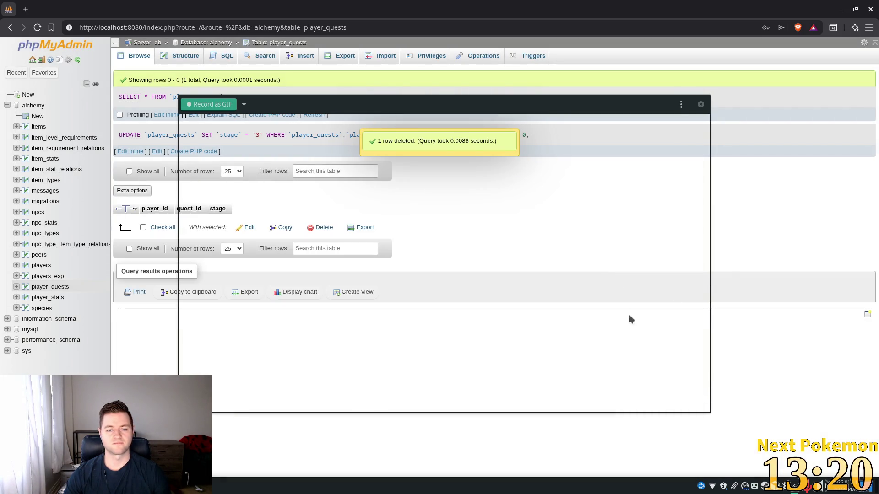
{"action": "key", "text": "alt+Tab"}
{"action": "key", "text": "F5"}
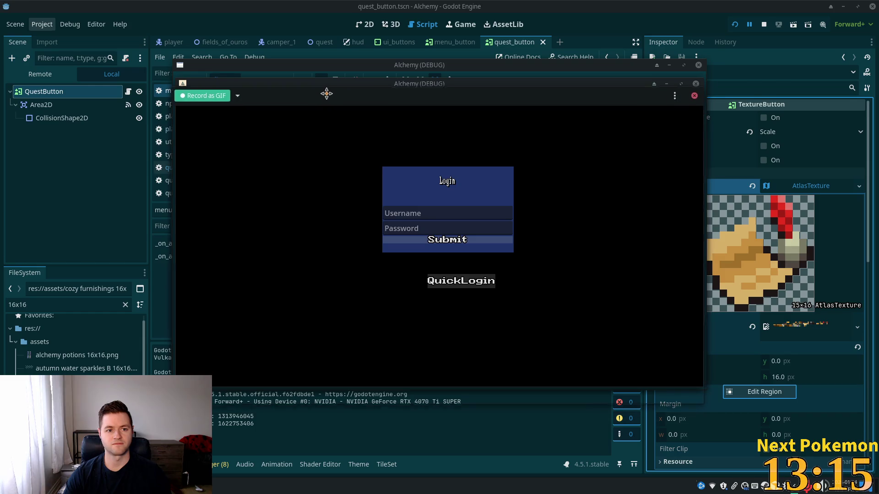
Raise the front game window and restart the running Alchemy game
{"action": "left_click_drag", "start_coordinate": [326, 94], "coordinate": [327, 81]}
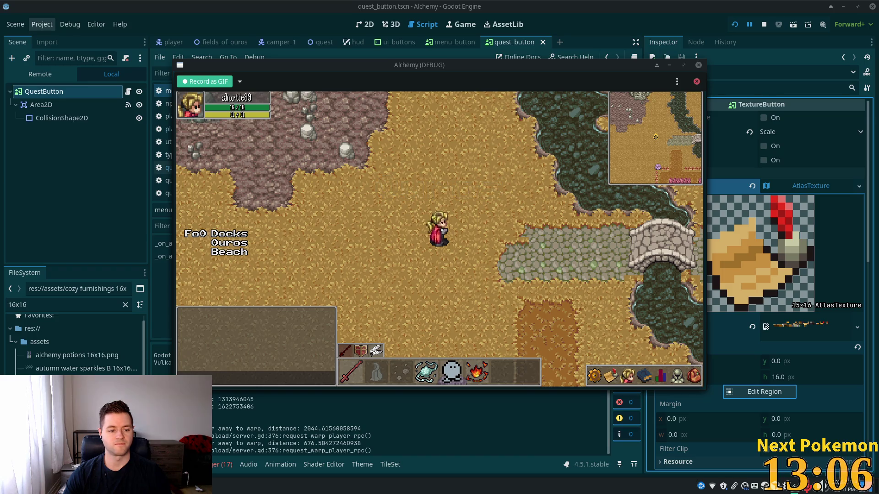
{"action": "mouse_move", "coordinate": [208, 487]}
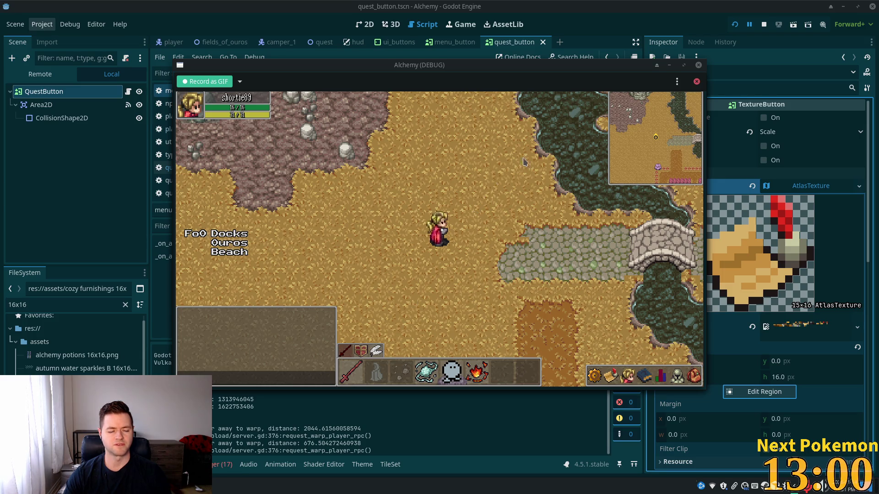
{"action": "left_click", "coordinate": [736, 25]}
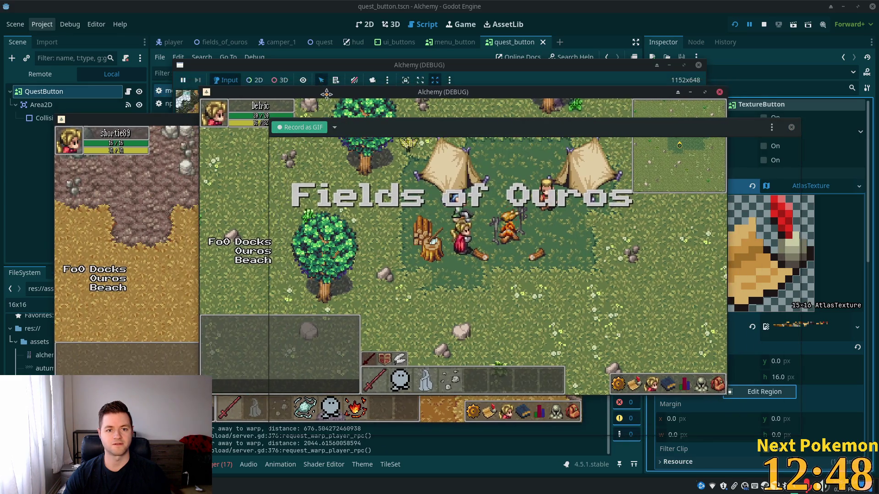
Move and resize the Peek recording frame to fit the Alchemy (DEBUG) game view
{"action": "left_click_drag", "start_coordinate": [353, 118], "coordinate": [319, 92]}
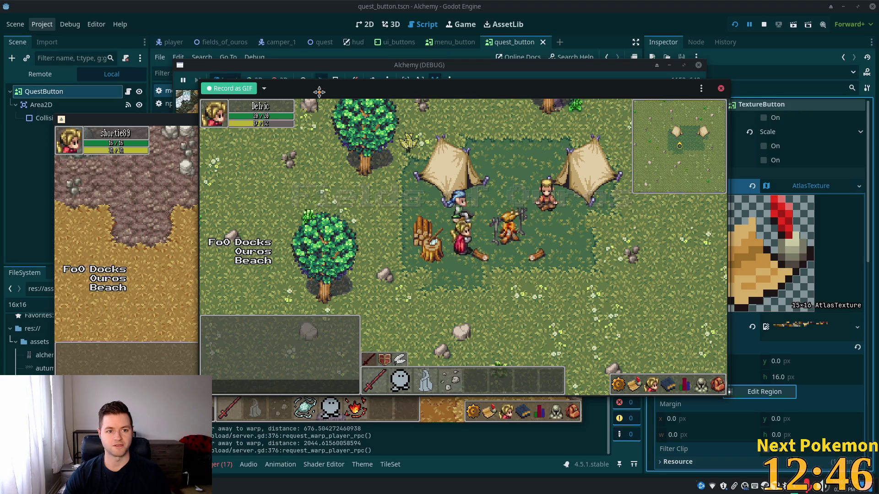
{"action": "left_click_drag", "start_coordinate": [327, 89], "coordinate": [327, 89]}
{"action": "left_click_drag", "start_coordinate": [725, 192], "coordinate": [727, 192]}
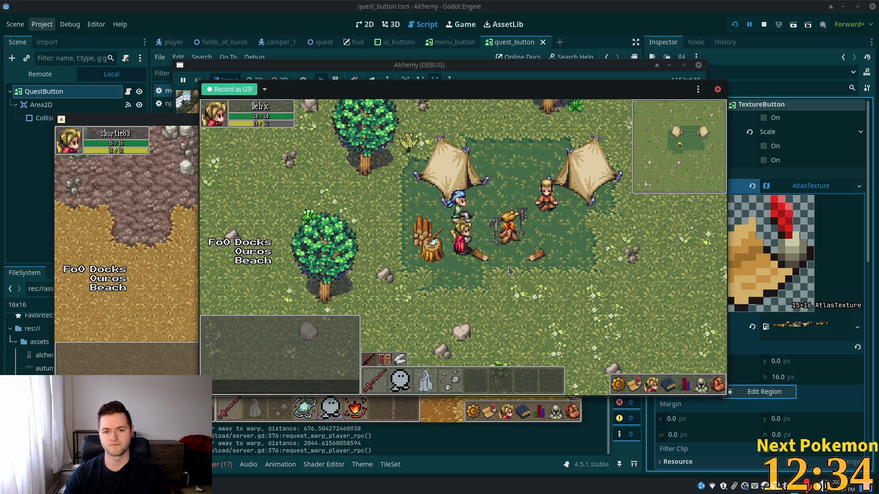
Check the quest log, then close it before recording
{"action": "left_click", "coordinate": [634, 384]}
{"action": "left_click", "coordinate": [634, 384]}
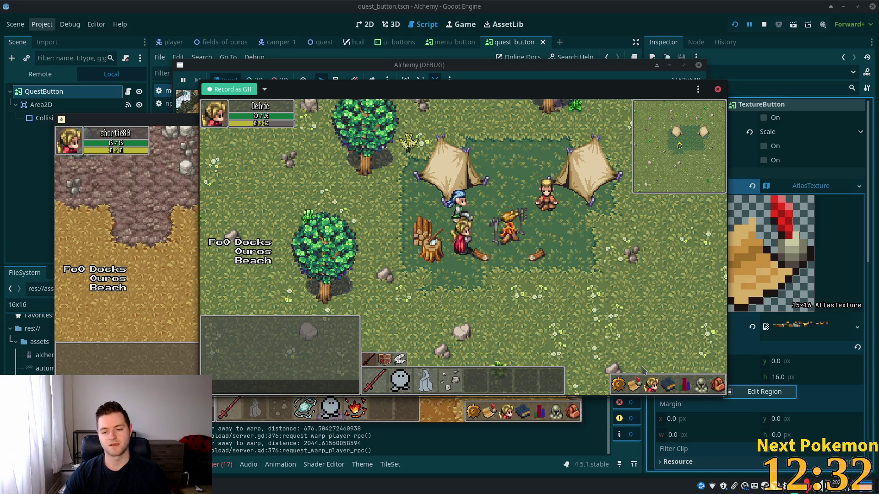
{"action": "left_click", "coordinate": [634, 386]}
{"action": "key", "text": "Escape"}
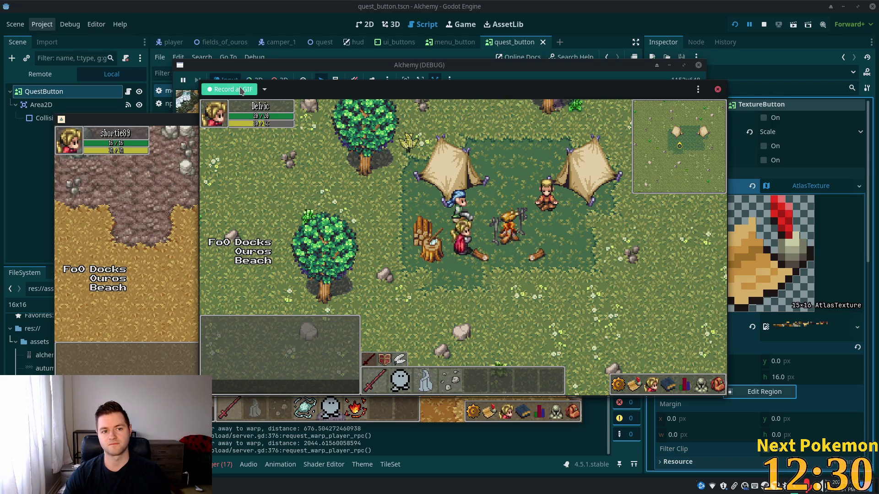
Start the GIF recording, talk to the Camper and accept The Hungry Camper quest
{"action": "left_click", "coordinate": [241, 90]}
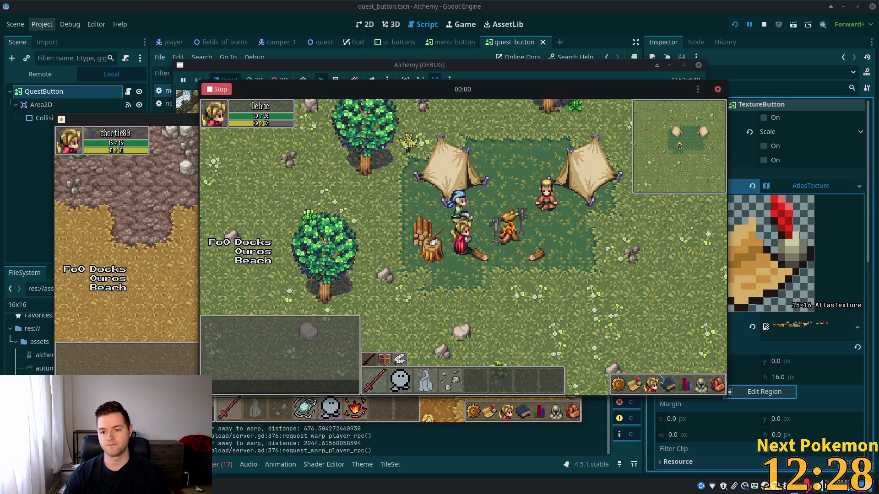
{"action": "left_click", "coordinate": [637, 386]}
{"action": "left_click", "coordinate": [627, 244]}
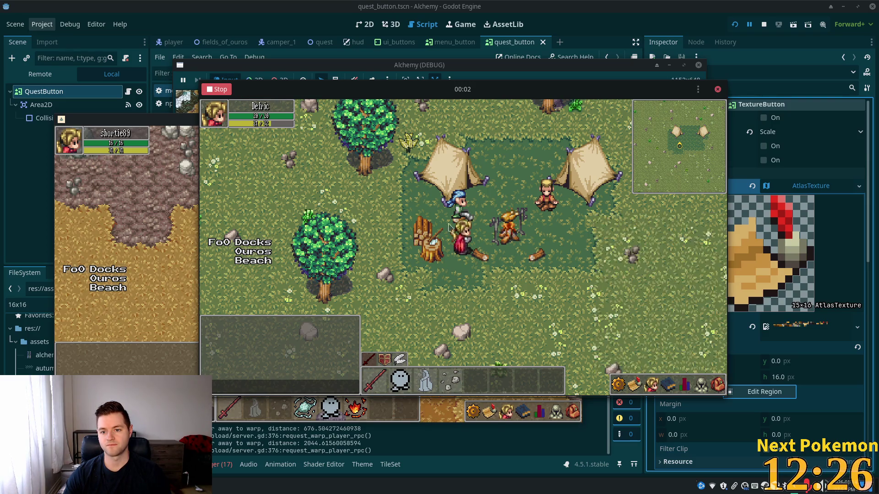
{"action": "key", "text": "e"}
{"action": "left_click", "coordinate": [512, 282]}
{"action": "left_click", "coordinate": [503, 277]}
{"action": "left_click", "coordinate": [499, 271]}
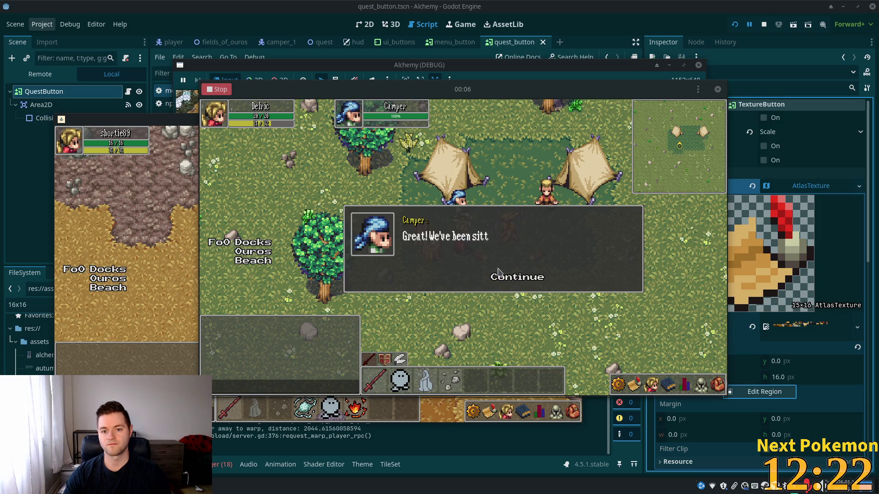
{"action": "left_click", "coordinate": [501, 281]}
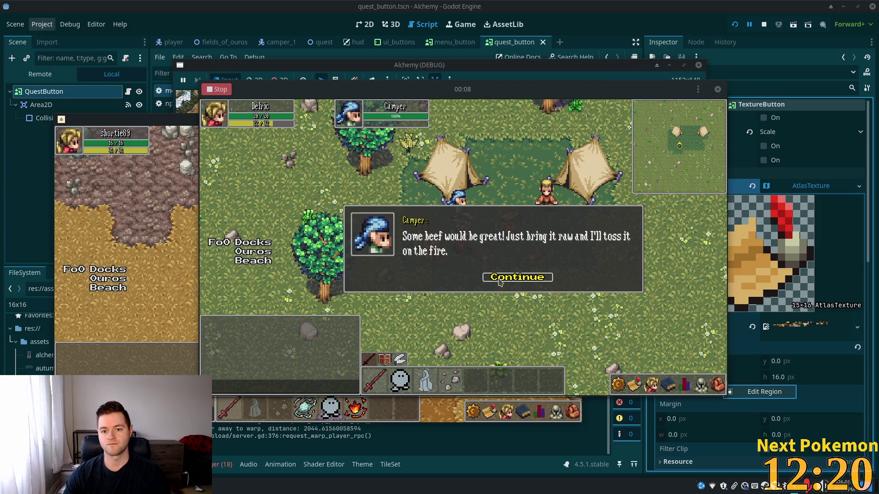
{"action": "left_click", "coordinate": [500, 281]}
Report the found beef to complete The Hungry Camper, dismiss the reward and stop recording
{"action": "left_click", "coordinate": [634, 384]}
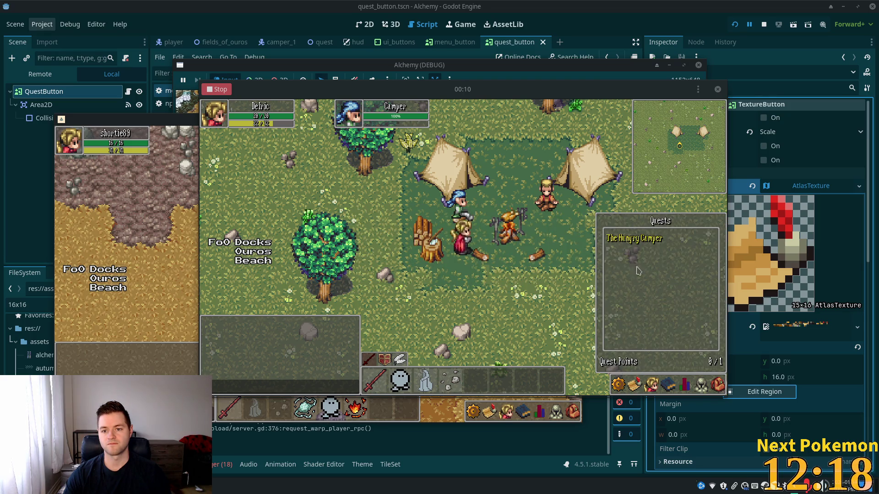
{"action": "left_click", "coordinate": [460, 201]}
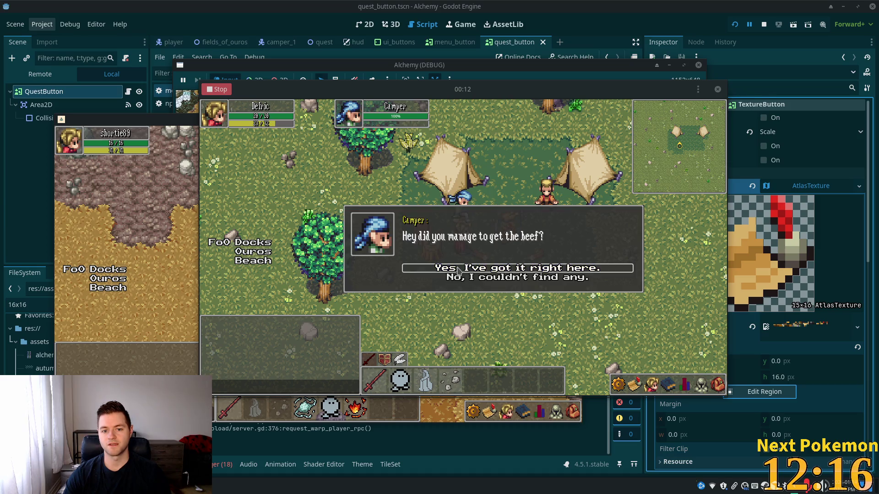
{"action": "left_click", "coordinate": [487, 269]}
{"action": "left_click", "coordinate": [497, 279]}
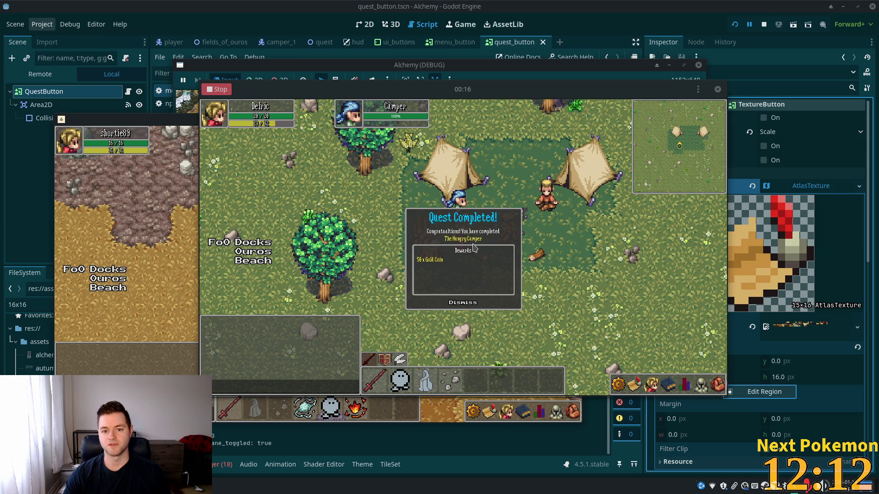
{"action": "left_click", "coordinate": [460, 304]}
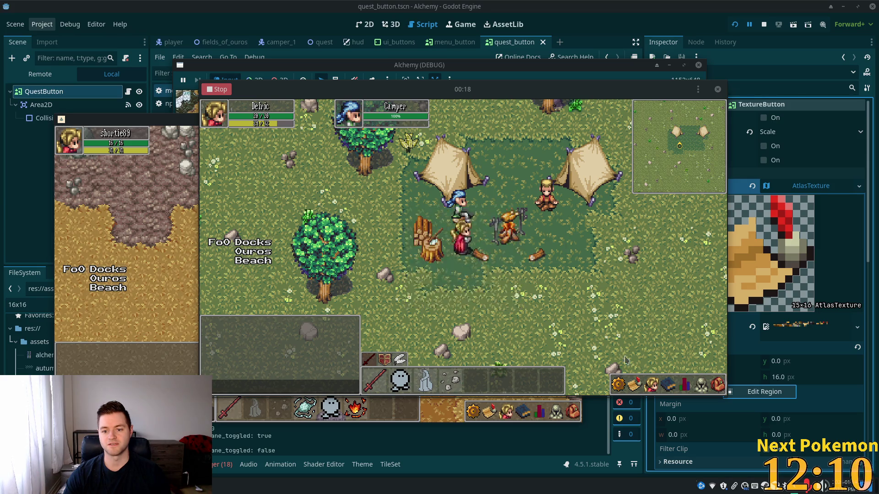
{"action": "left_click", "coordinate": [620, 240]}
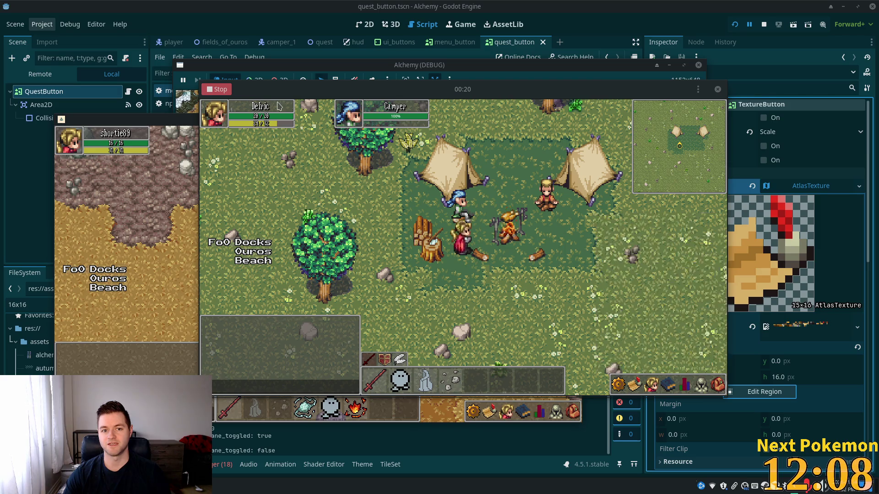
{"action": "left_click", "coordinate": [228, 92]}
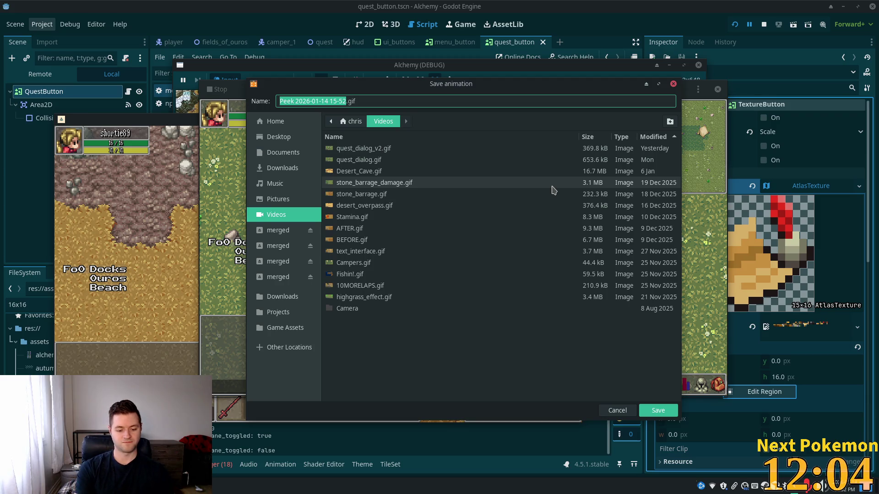
Save the recording as quest_flow.gif in Videos and switch to the file manager
{"action": "type", "text": "cmp"}
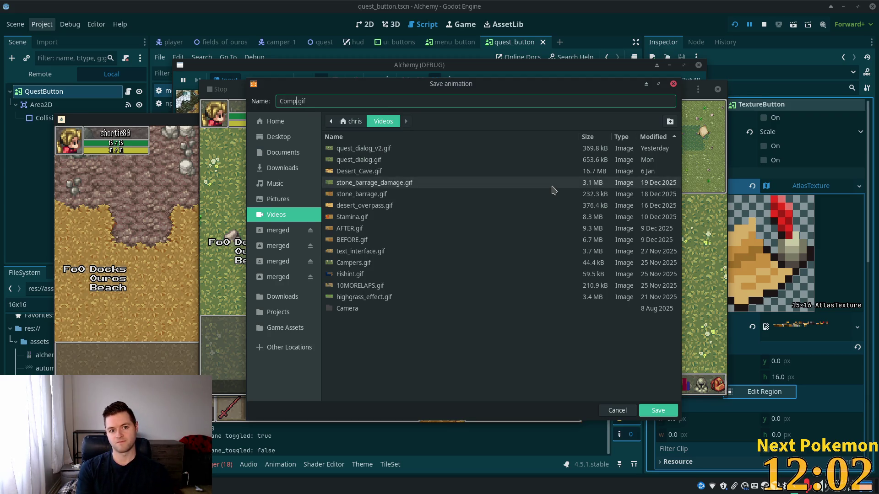
{"action": "key", "text": "BackSpace"}
{"action": "key", "text": "BackSpace"}
{"action": "type", "text": "quest_"}
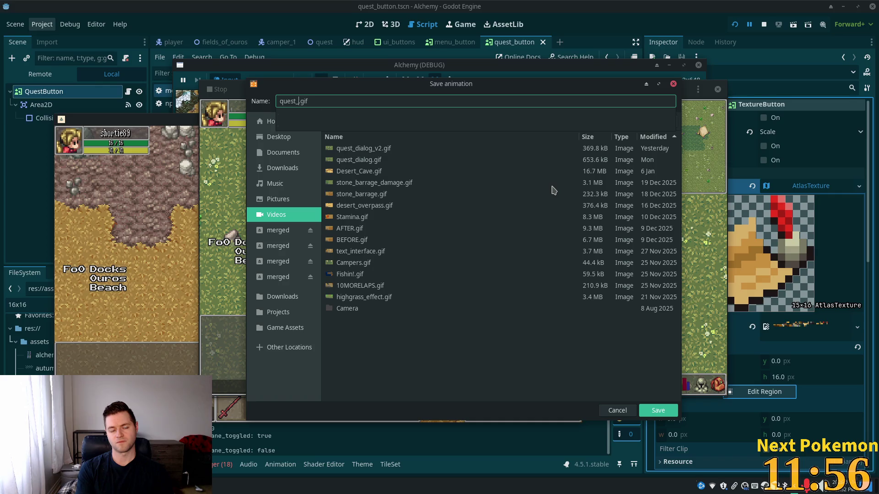
{"action": "type", "text": "flow"}
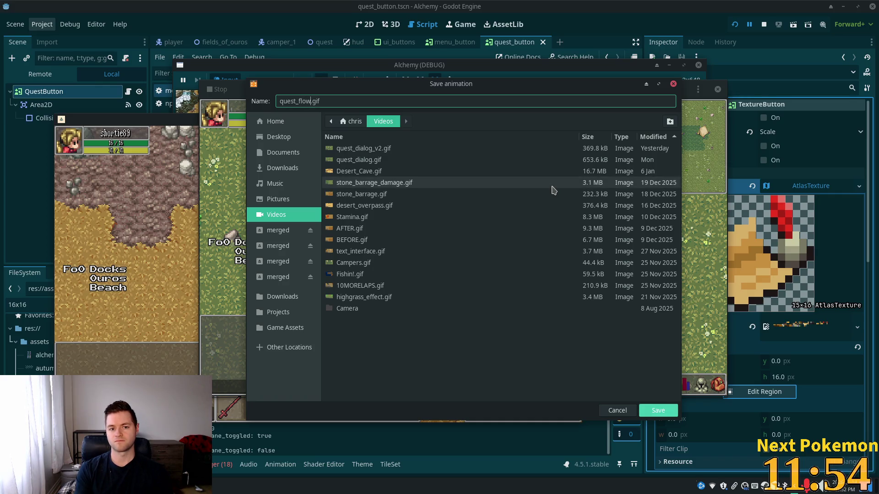
{"action": "key", "text": "Return"}
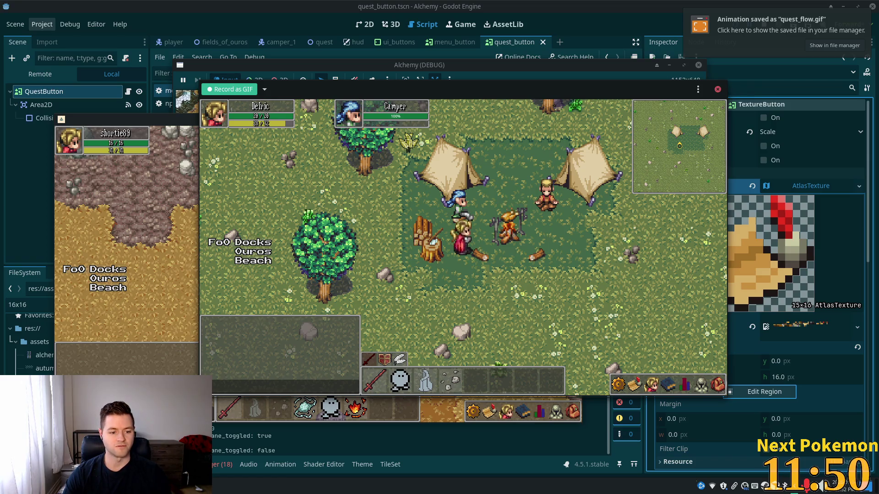
{"action": "key", "text": "alt+Tab"}
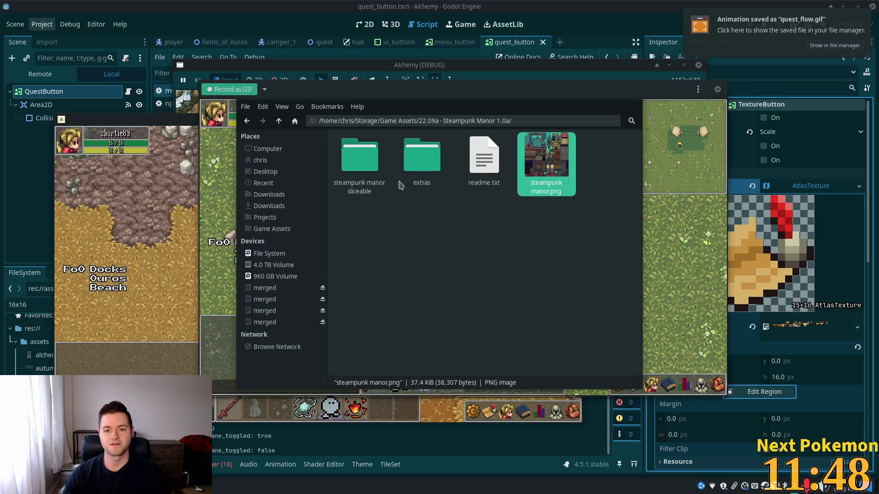
Open quest_flow.gif from the home Videos folder and arrange the viewer and recorder windows
{"action": "left_click", "coordinate": [272, 163]}
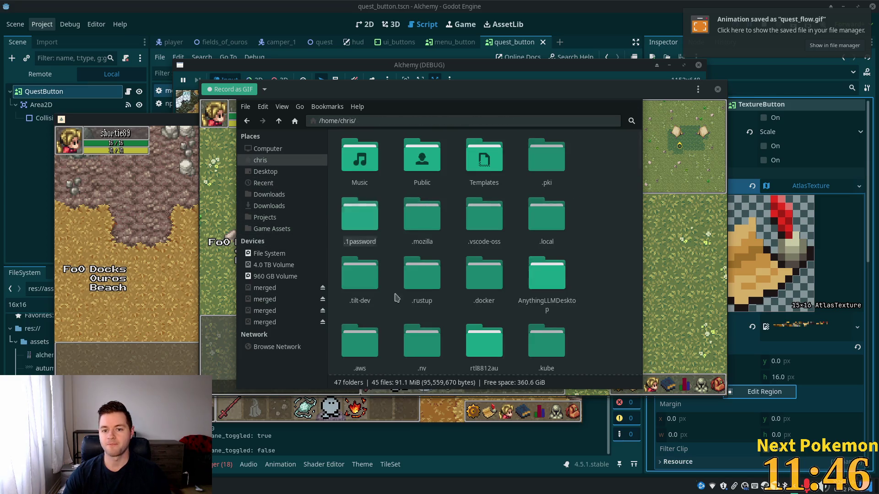
{"action": "type", "text": "v"}
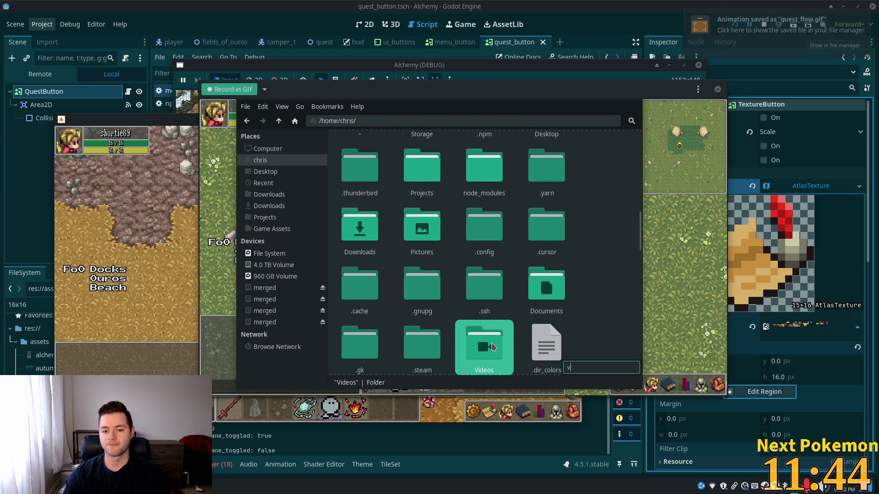
{"action": "key", "text": "Return"}
{"action": "left_click", "coordinate": [414, 160]}
{"action": "type", "text": "q"}
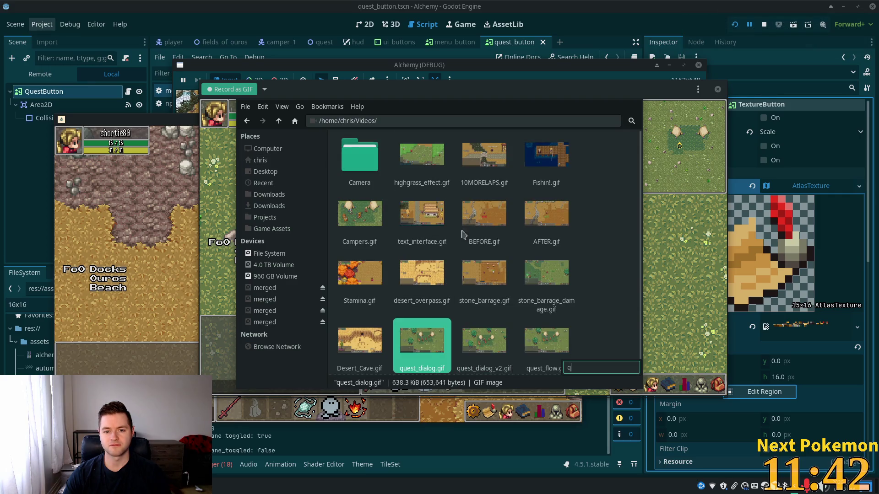
{"action": "double_click", "coordinate": [538, 348]}
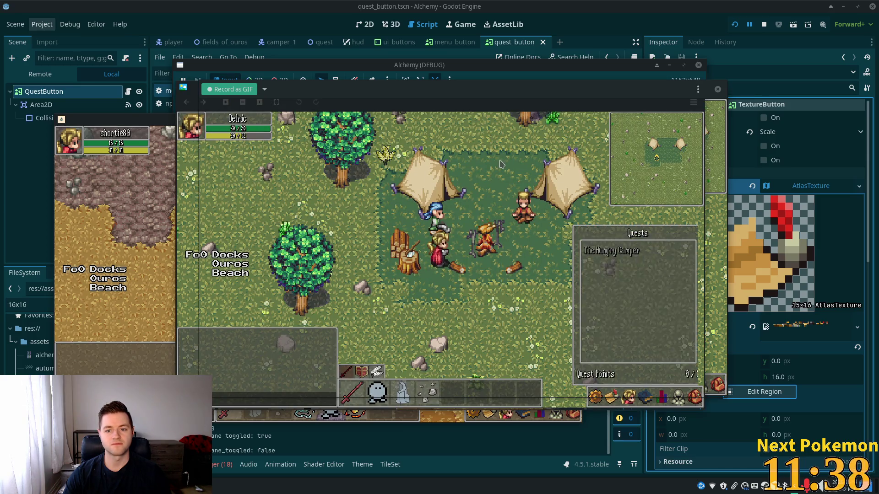
{"action": "mouse_move", "coordinate": [288, 92]}
{"action": "left_mouse_down"}
{"action": "mouse_move", "coordinate": [364, 94]}
{"action": "mouse_move", "coordinate": [471, 117]}
{"action": "mouse_move", "coordinate": [460, 154]}
{"action": "left_mouse_up"}
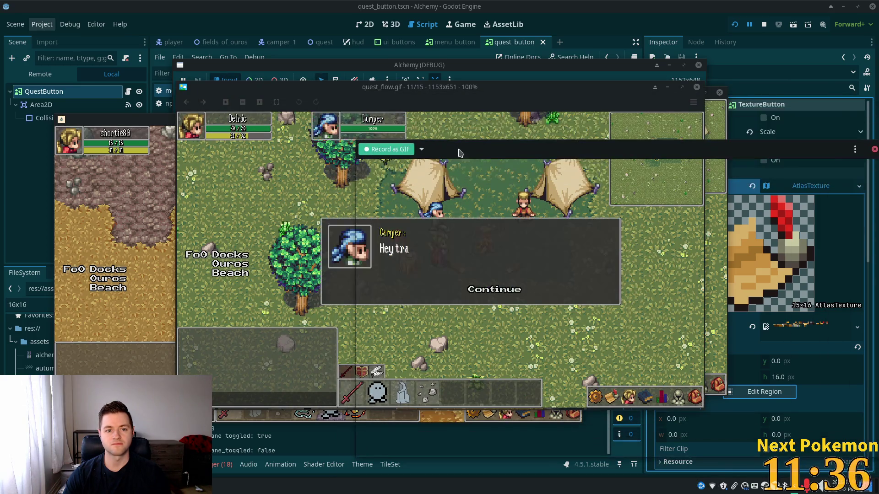
{"action": "left_click_drag", "start_coordinate": [386, 95], "coordinate": [243, 89]}
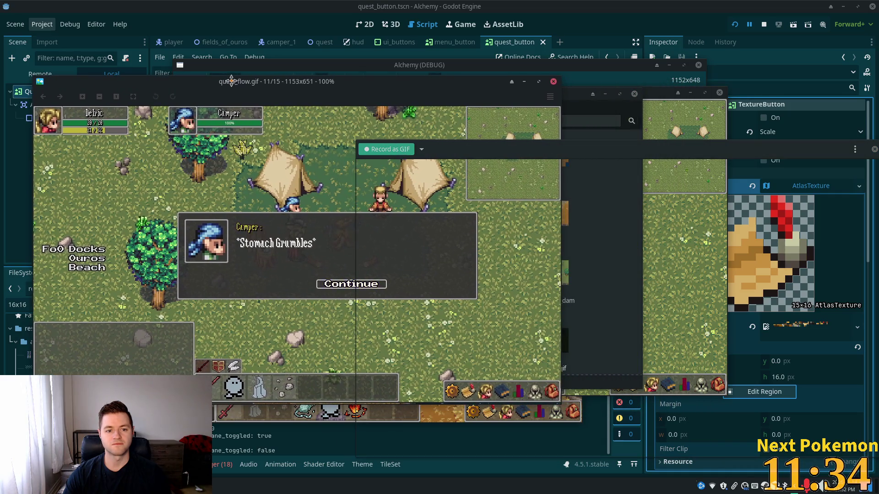